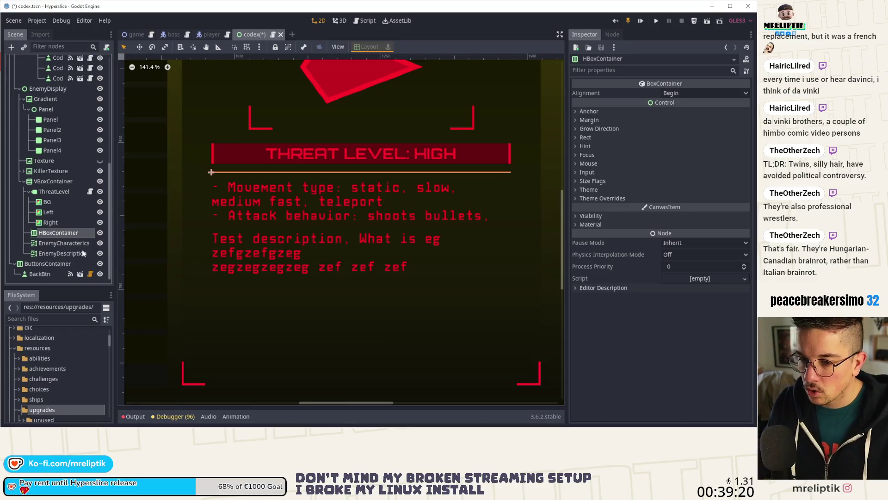
# Enable horizontal Expand in the HBoxContainer's Size Flags and save the scene
pyautogui.hotkey('ctrl', 's')
pyautogui.scroll(-2, 246, 234)
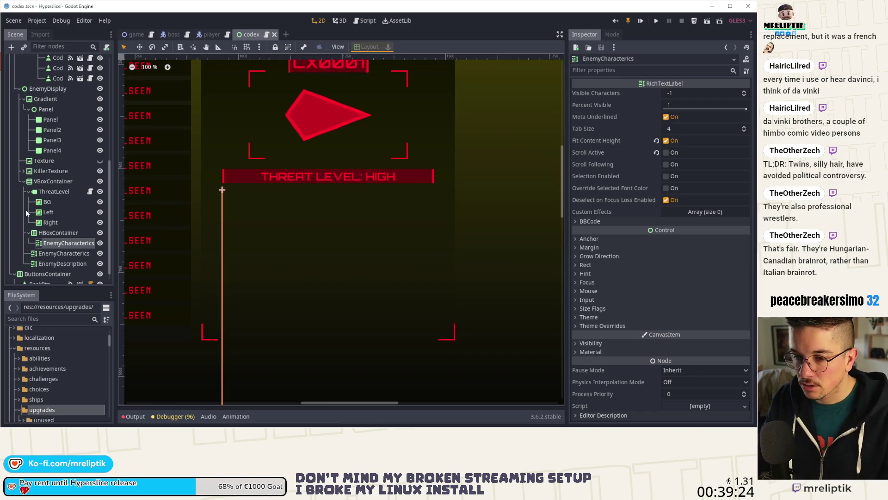
pyautogui.click(55, 232)
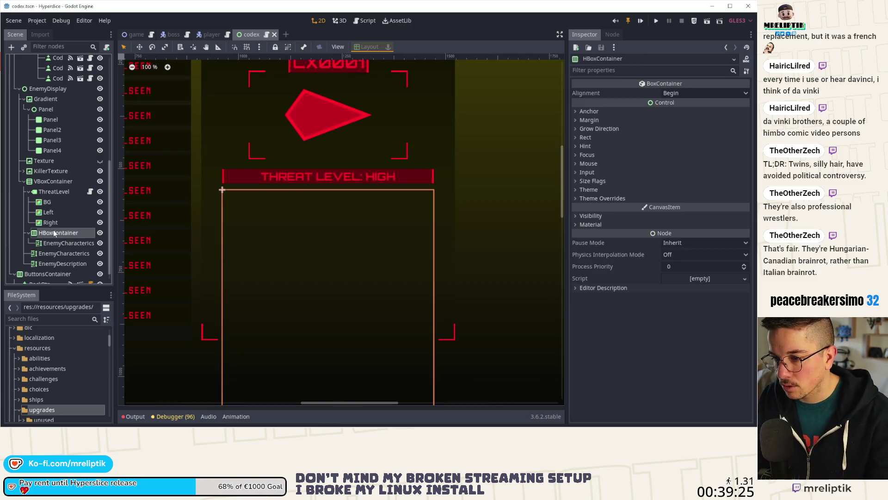
pyautogui.click(590, 135)
pyautogui.click(590, 135)
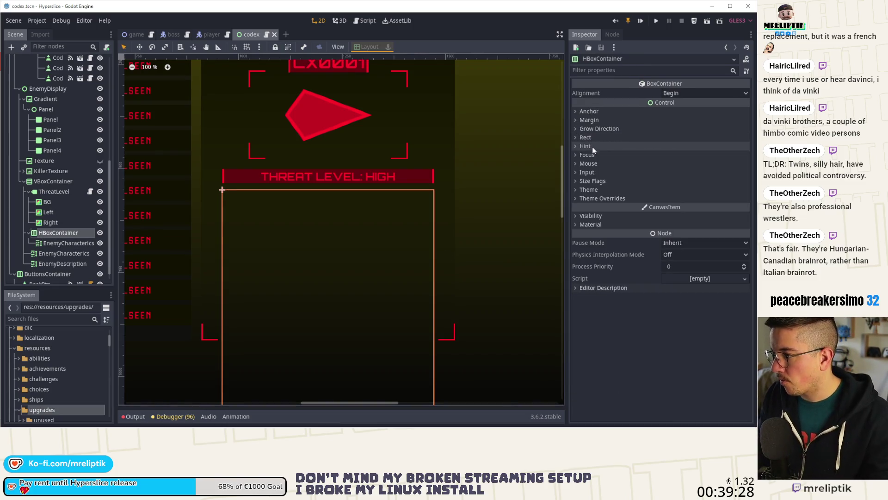
pyautogui.click(591, 180)
pyautogui.click(667, 203)
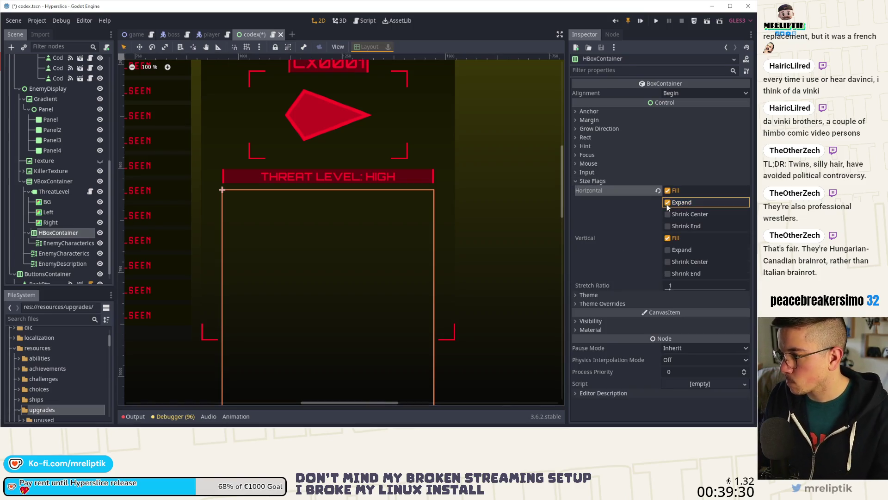
pyautogui.hotkey('ctrl', 's')
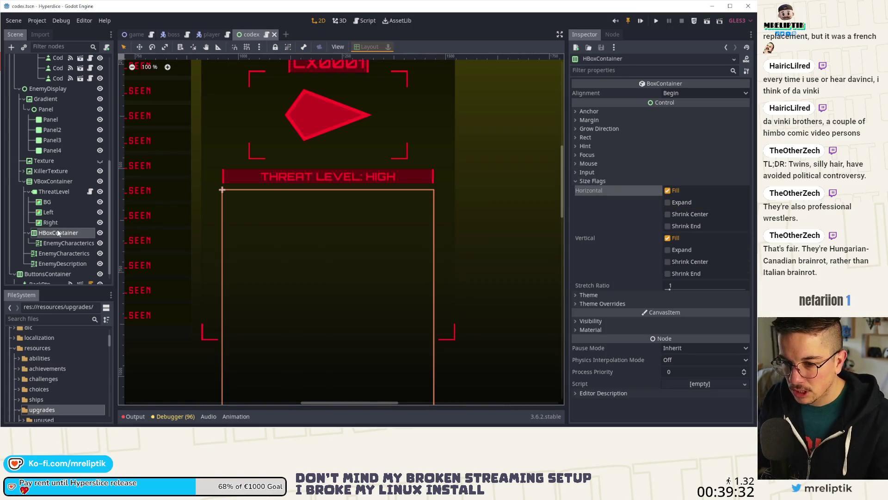
# Enable horizontal Expand on the copied EnemyCharacterics text node
pyautogui.click(53, 243)
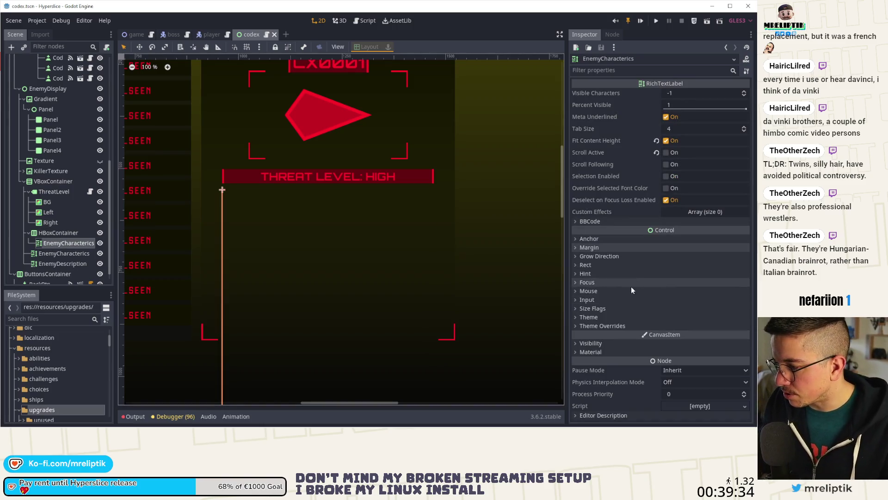
pyautogui.click(606, 309)
pyautogui.click(665, 330)
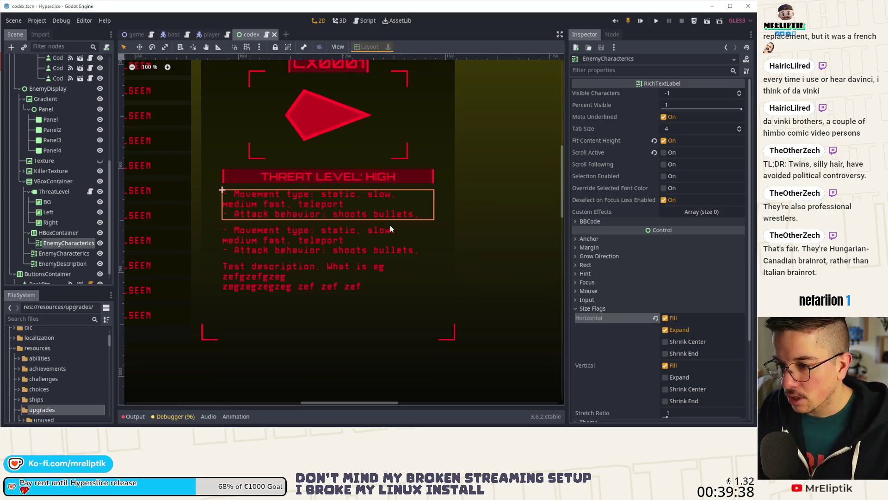
pyautogui.scroll(-3, 611, 267)
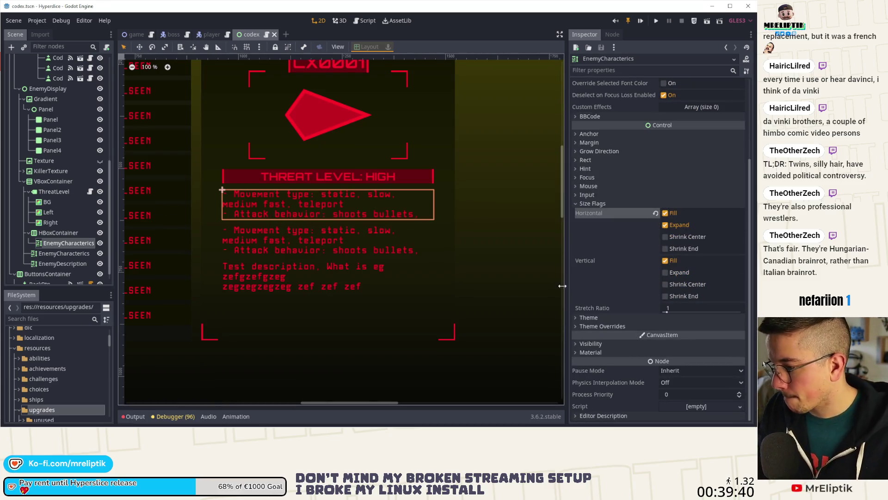
pyautogui.click(54, 233)
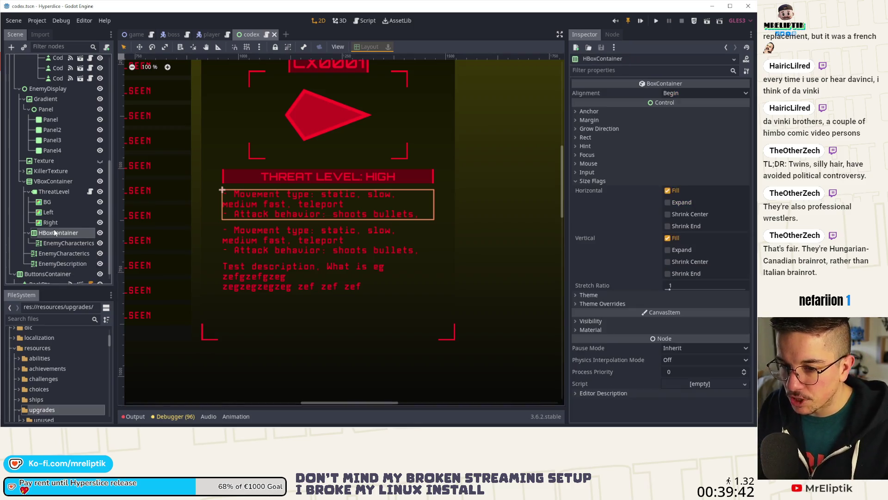
# Add a Label child node to the HBoxContainer
pyautogui.rightClick(54, 232)
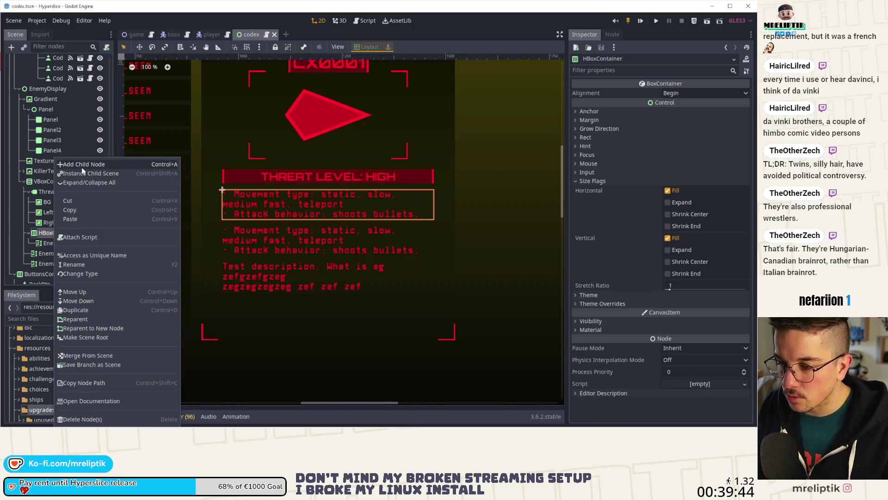
pyautogui.click(81, 166)
pyautogui.write('label')
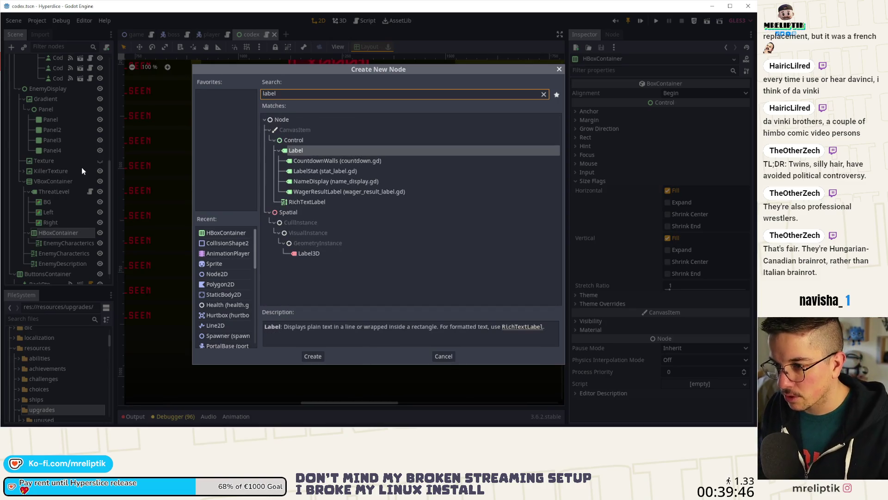
pyautogui.press('Return')
# Copy the Normal Font override from the EnemyCharacterics copy
pyautogui.click(260, 210)
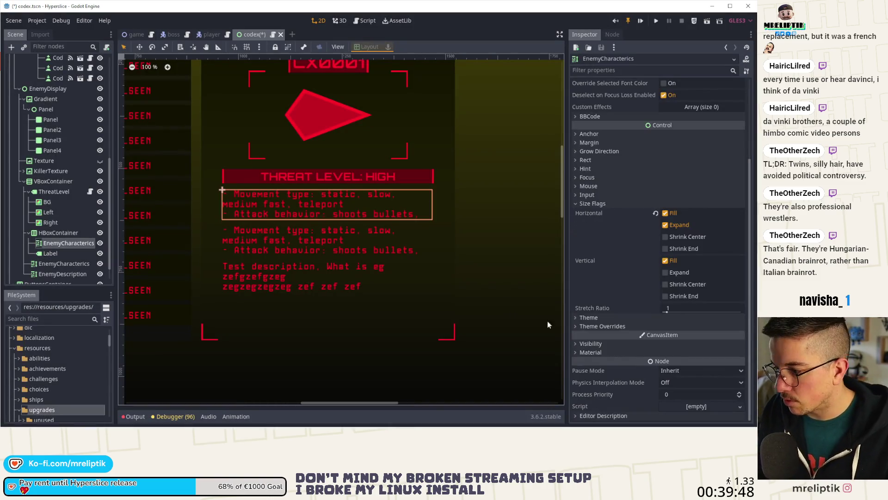
pyautogui.click(591, 326)
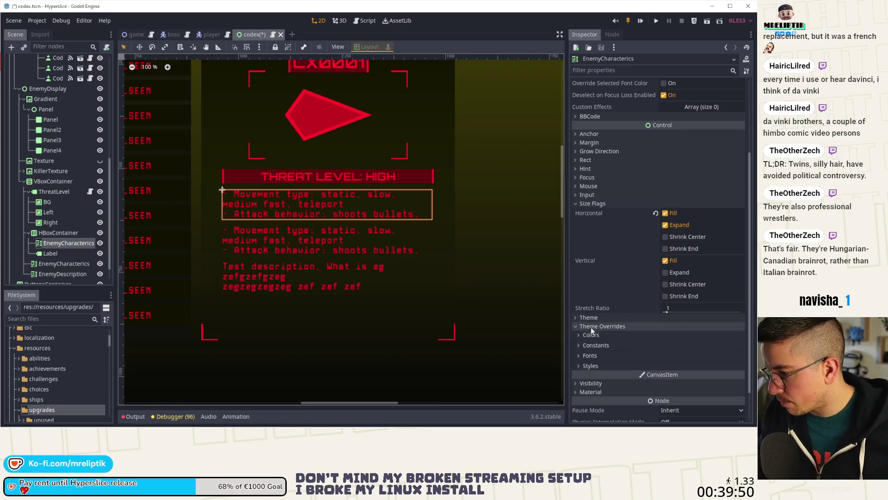
pyautogui.click(589, 356)
pyautogui.scroll(-5, 694, 342)
pyautogui.click(739, 308)
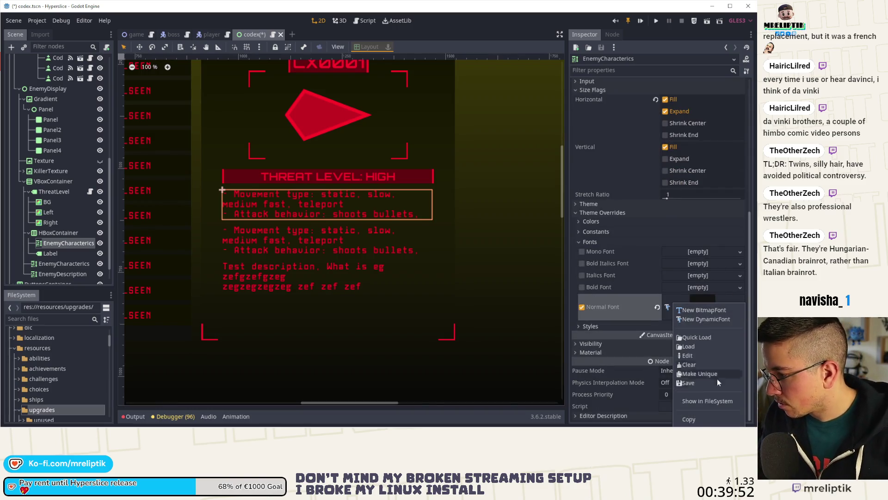
pyautogui.click(693, 407)
# Paste the copied font into the new Label's font override
pyautogui.click(51, 254)
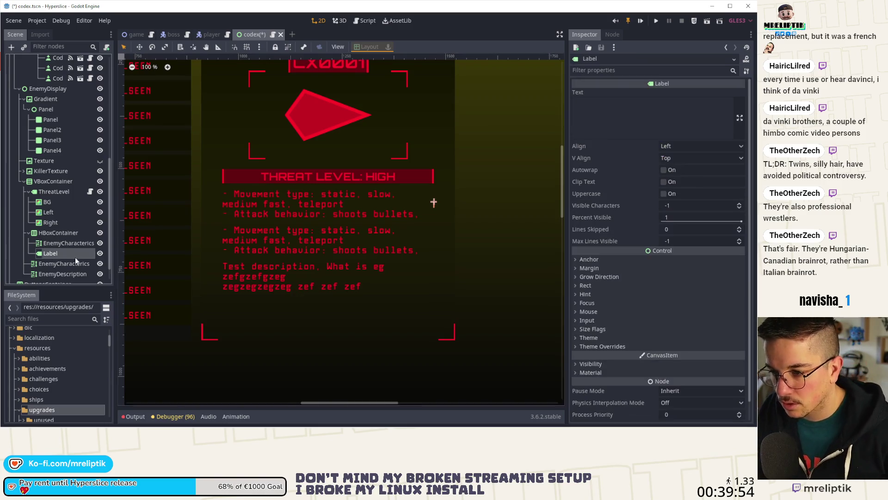
pyautogui.click(590, 318)
pyautogui.click(591, 320)
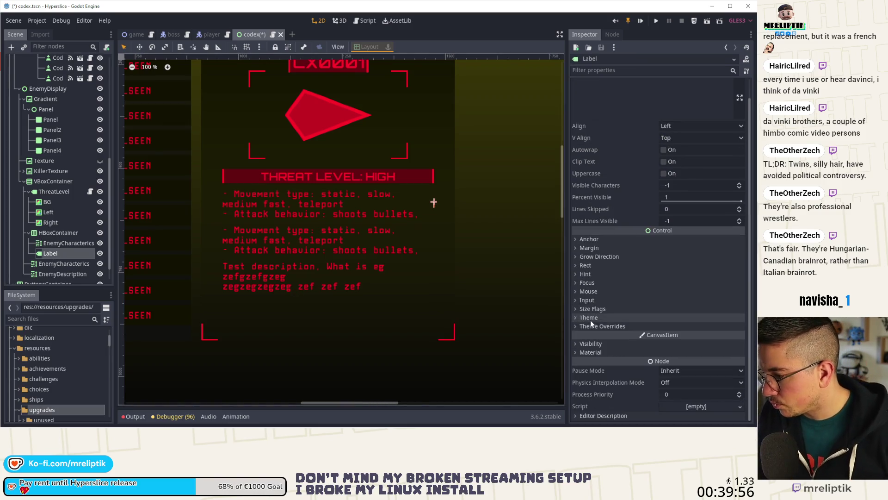
pyautogui.click(594, 325)
pyautogui.click(592, 354)
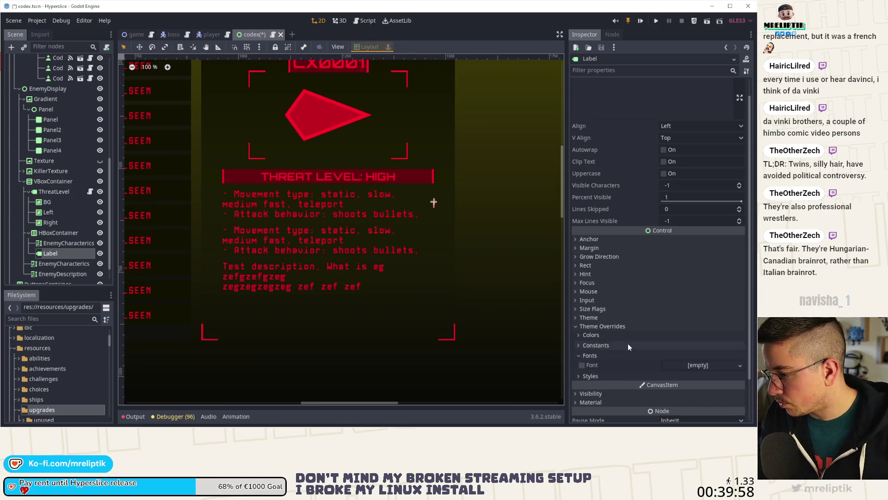
pyautogui.scroll(-2, 628, 344)
pyautogui.click(698, 323)
pyautogui.click(700, 375)
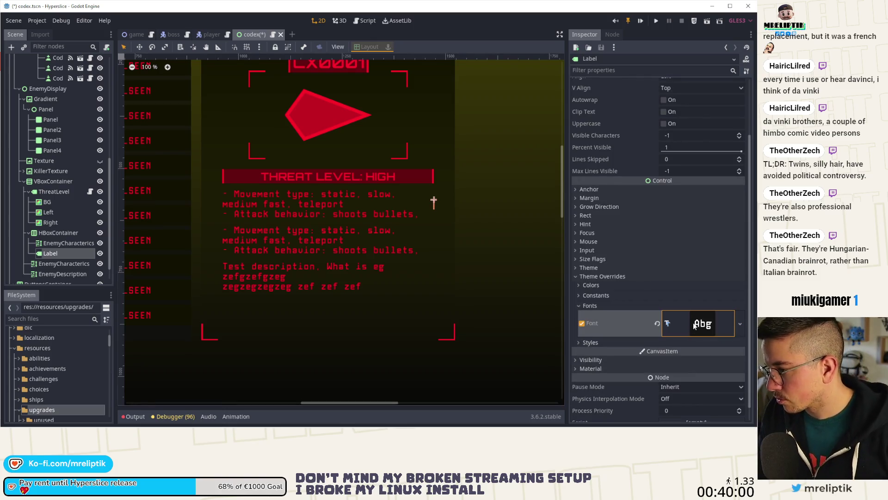
# Move the Label above the EnemyCharacterics copy, then delete that copy
pyautogui.moveTo(53, 252); pyautogui.dragTo(54, 240)
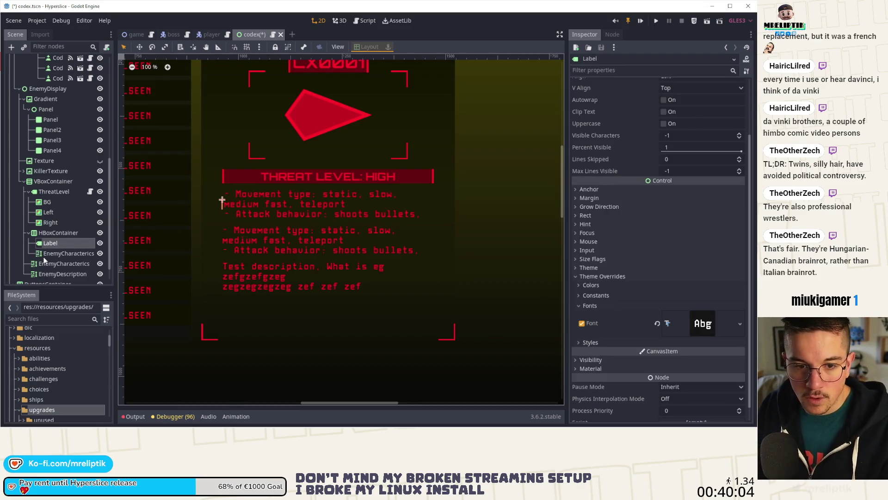
pyautogui.click(50, 253)
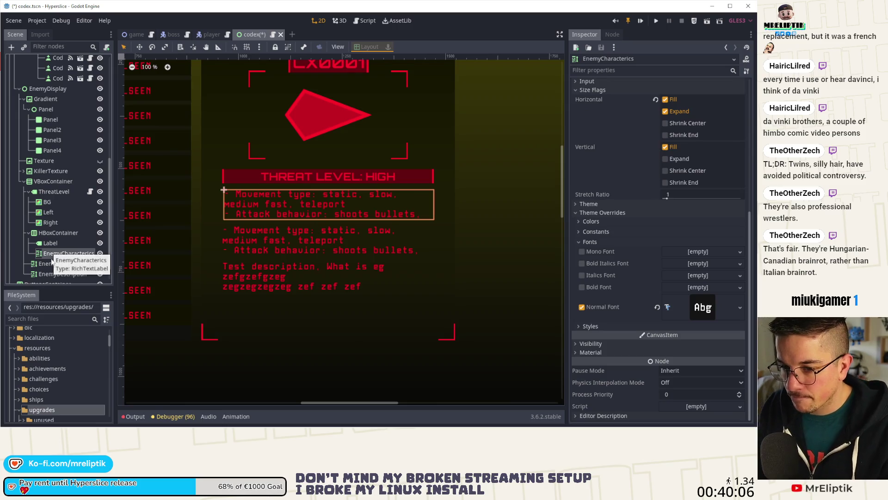
pyautogui.hotkey('shift', 'Delete')
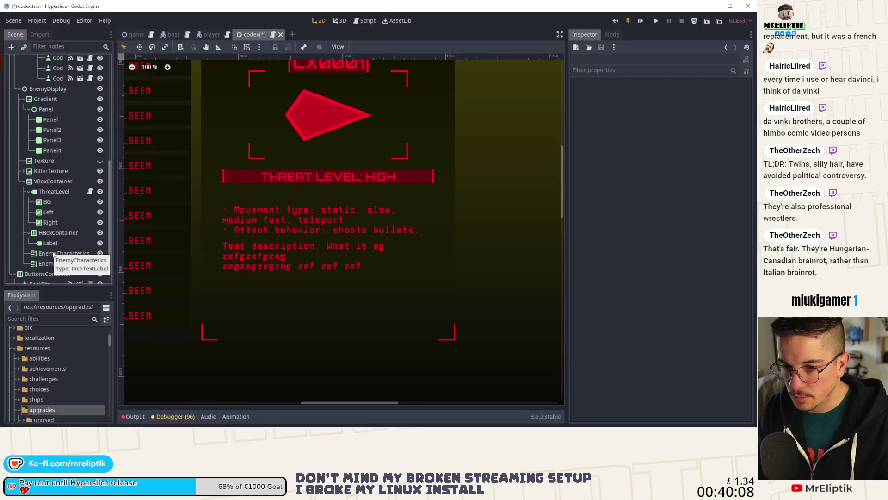
# Paste ThreatLevel's BG ColorRect as a child of the new Label and save
pyautogui.click(58, 232)
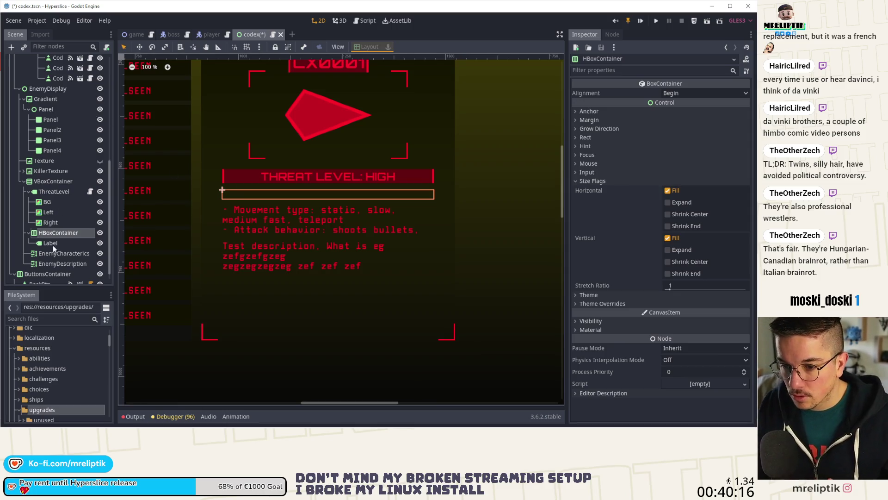
pyautogui.click(243, 180)
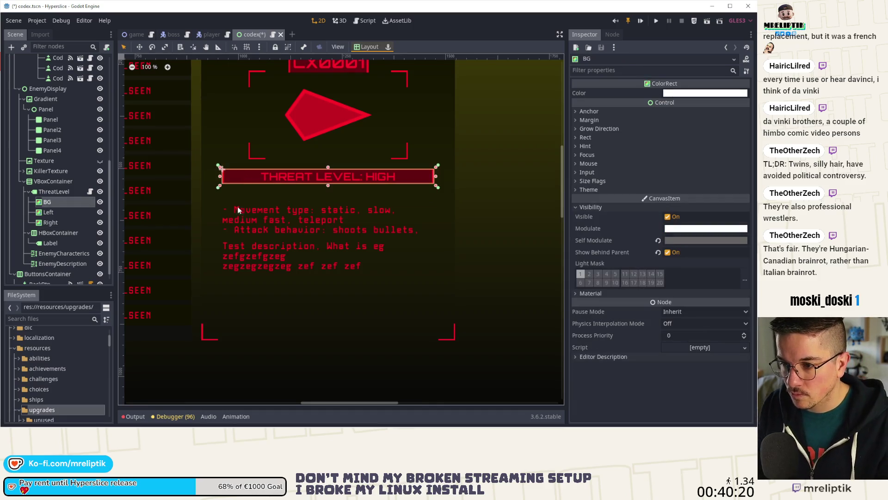
pyautogui.click(68, 242)
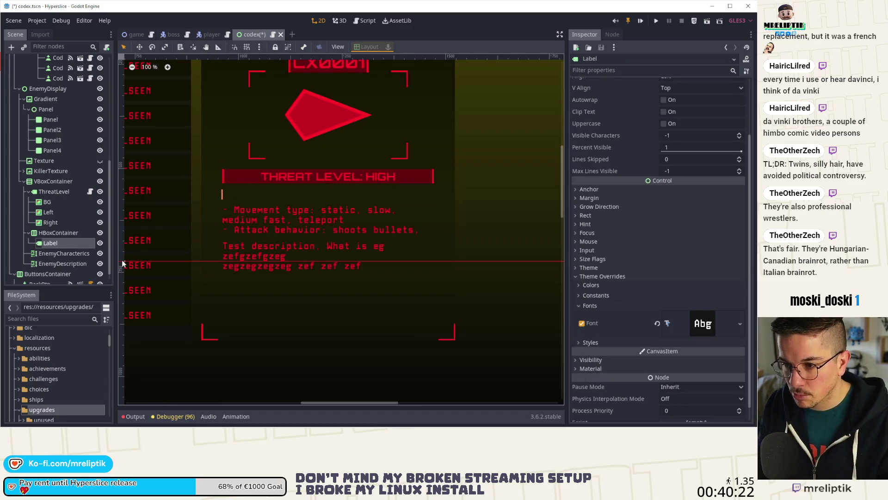
pyautogui.hotkey('ctrl', 's')
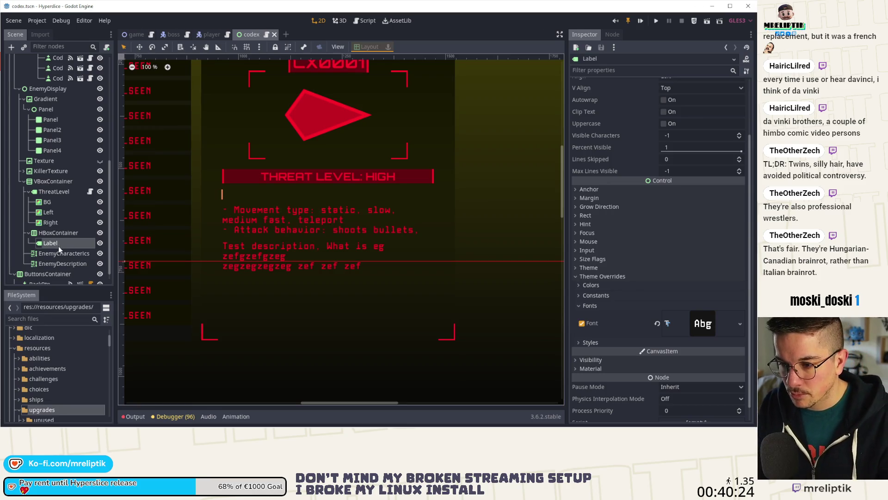
pyautogui.hotkey('ctrl', 'v')
pyautogui.hotkey('ctrl', 's')
# Set the Label's text to MOBILITY and save the scene
pyautogui.click(50, 243)
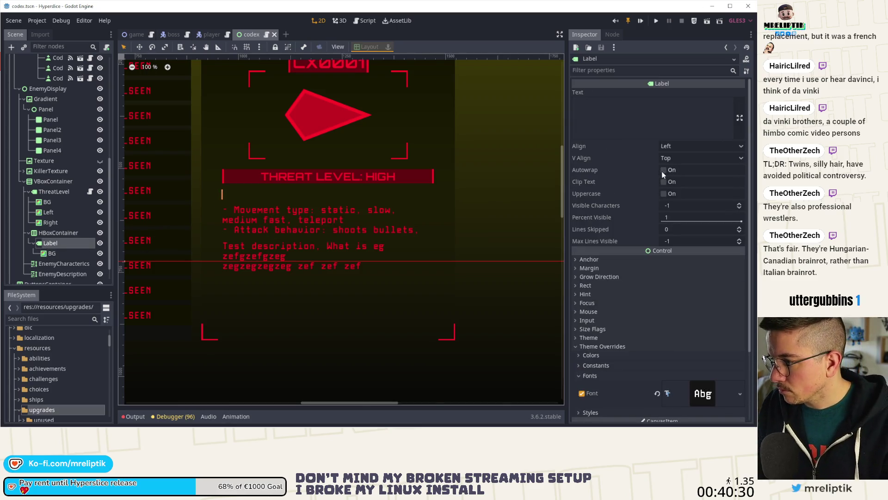
pyautogui.click(642, 118)
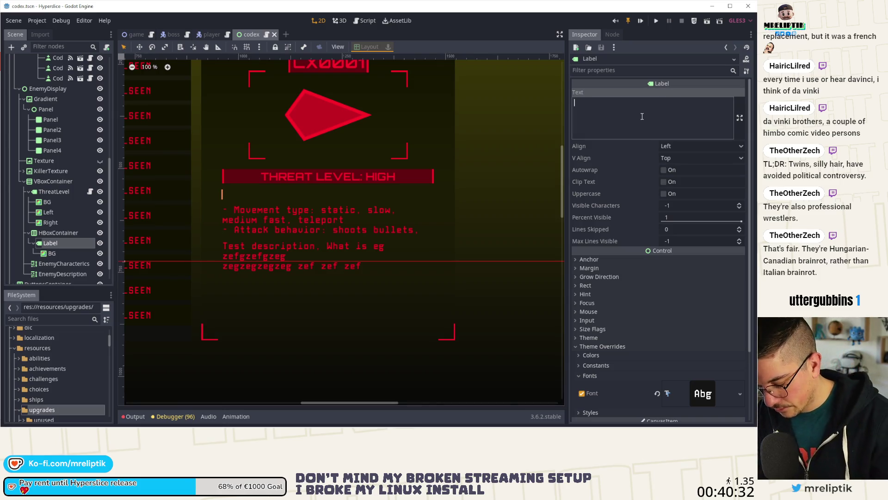
pyautogui.write('MOBIL')
pyautogui.hotkey('ctrl', 's')
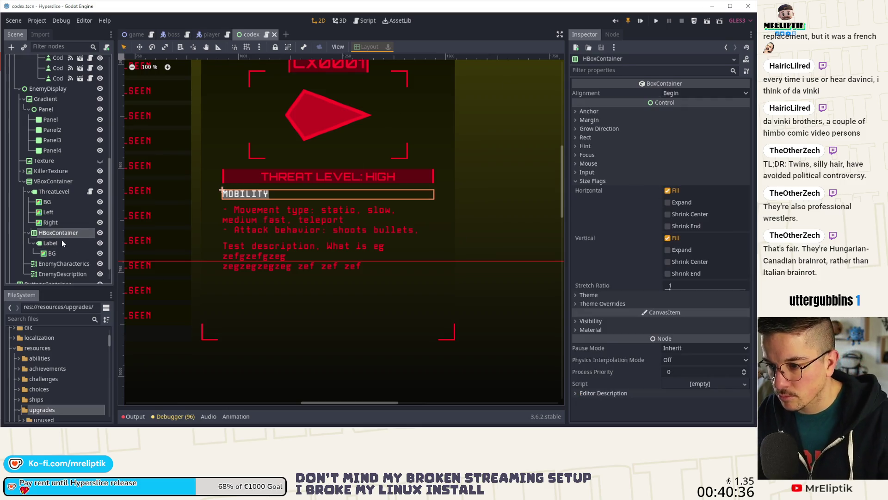
pyautogui.scroll(5, 242, 174)
# Check the ThreatLevel node's Modulate colour for reference
pyautogui.click(246, 172)
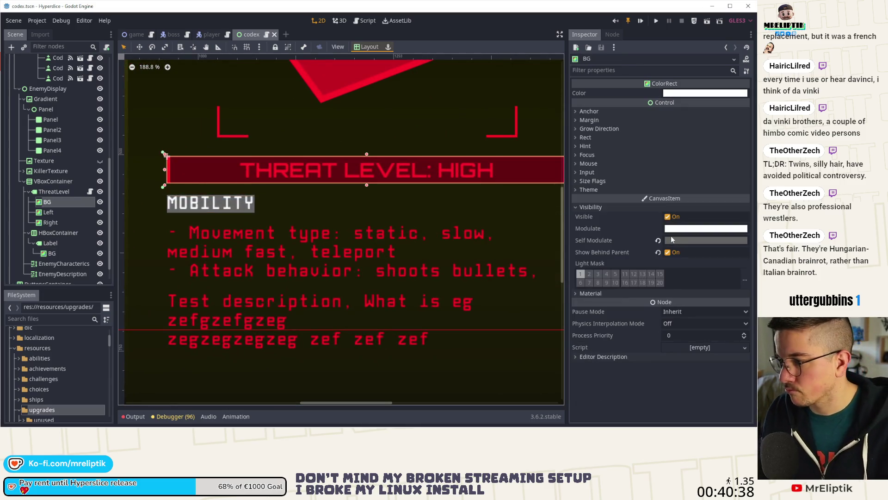
pyautogui.click(54, 191)
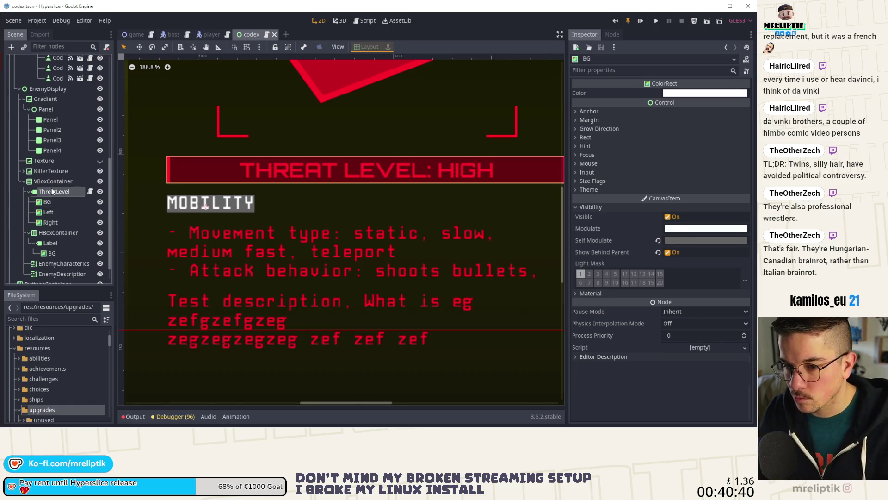
pyautogui.click(676, 285)
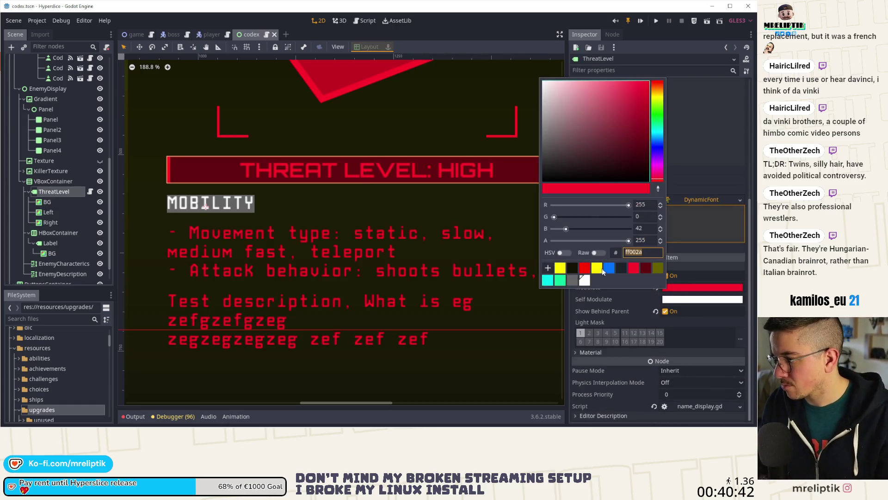
# Set the MOBILITY label's Visibility Modulate to the red swatch
pyautogui.click(45, 234)
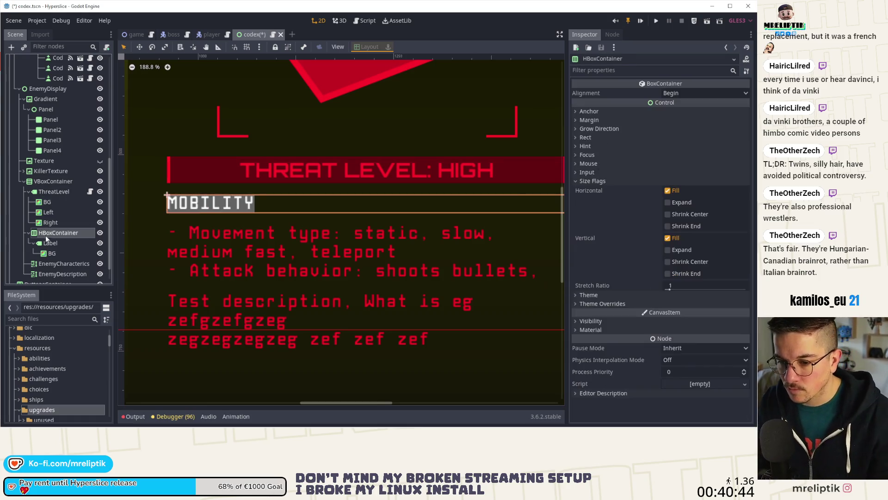
pyautogui.click(50, 243)
pyautogui.scroll(-5, 615, 324)
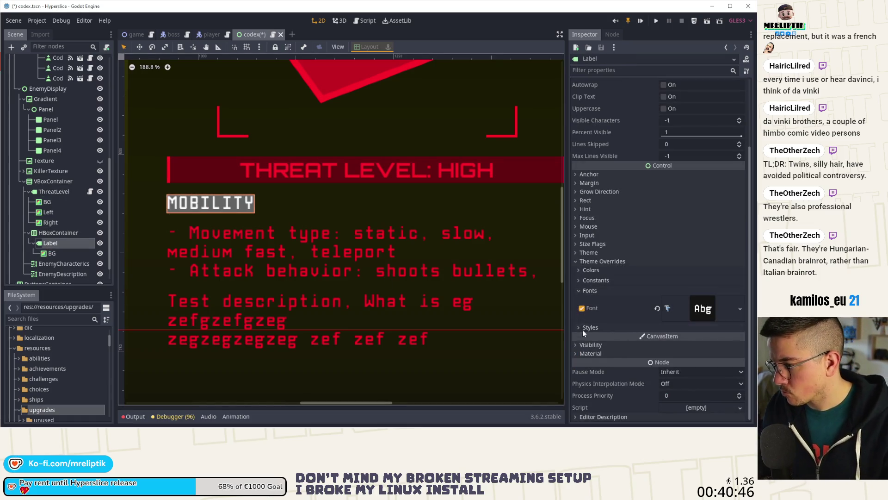
pyautogui.click(586, 345)
pyautogui.click(681, 368)
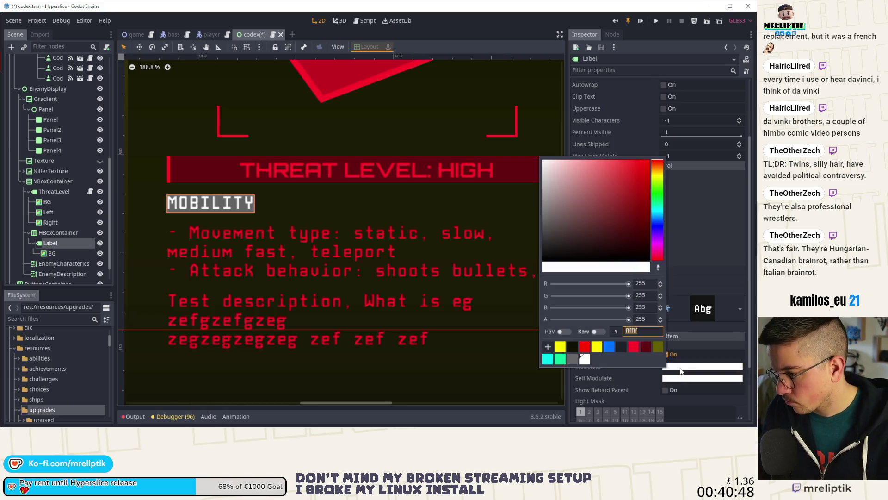
pyautogui.click(631, 347)
pyautogui.click(348, 227)
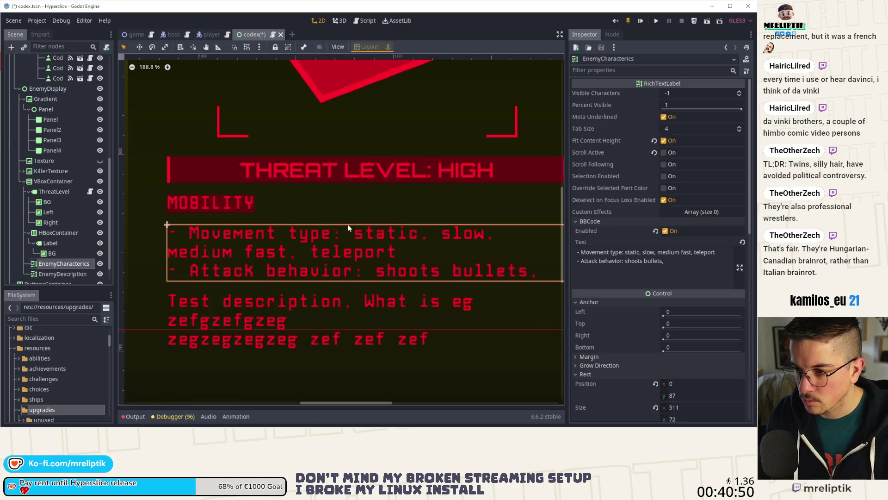
pyautogui.click(208, 210)
pyautogui.click(51, 243)
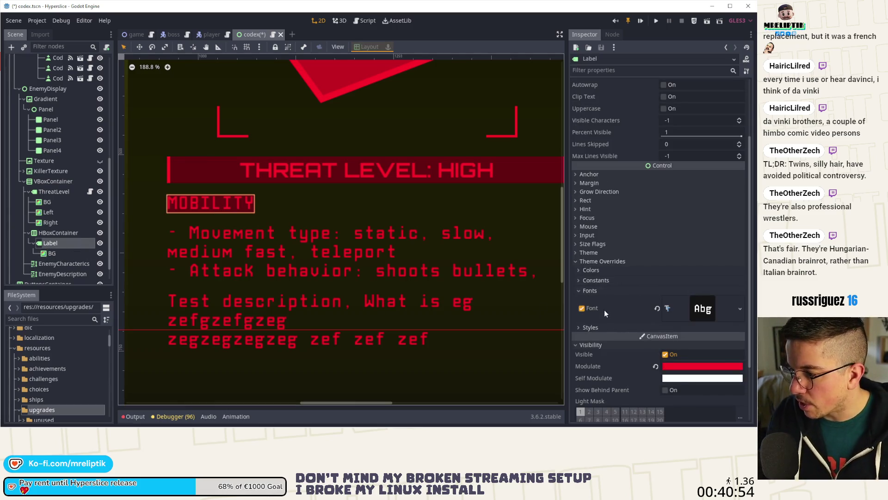
pyautogui.click(589, 326)
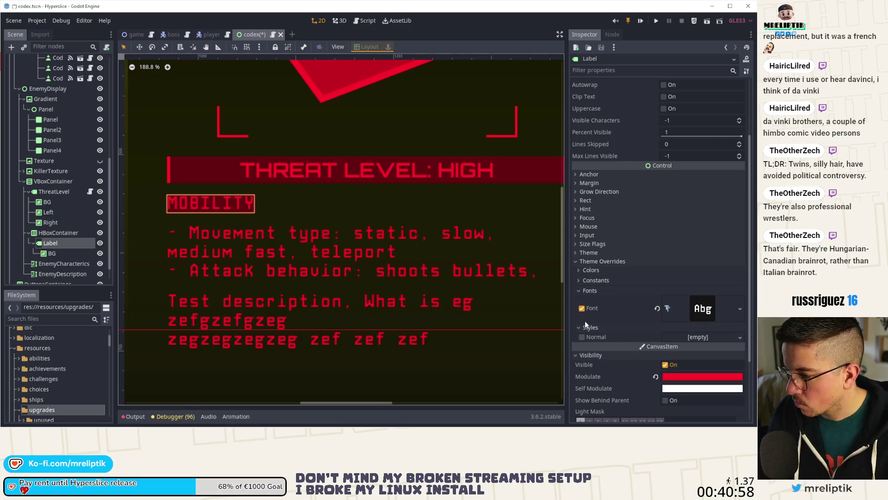
# Give the label a New StyleBoxFlat Normal style with BG Color 630010
pyautogui.click(705, 338)
pyautogui.click(695, 356)
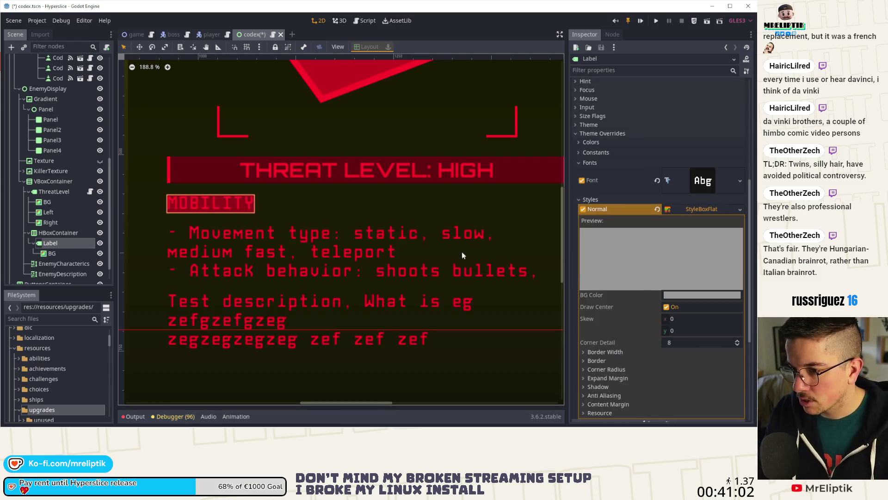
pyautogui.click(696, 294)
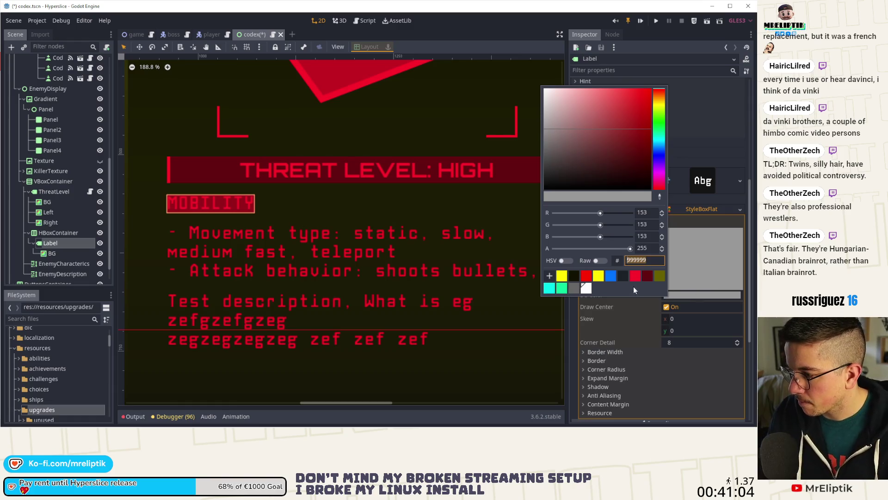
pyautogui.click(647, 276)
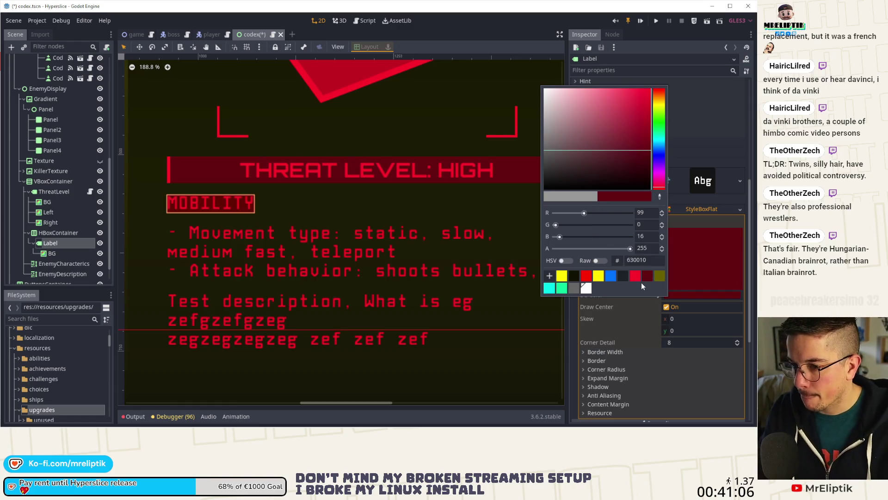
pyautogui.press('Escape')
# Delete the BG ColorRect child under the MOBILITY label
pyautogui.click(76, 254)
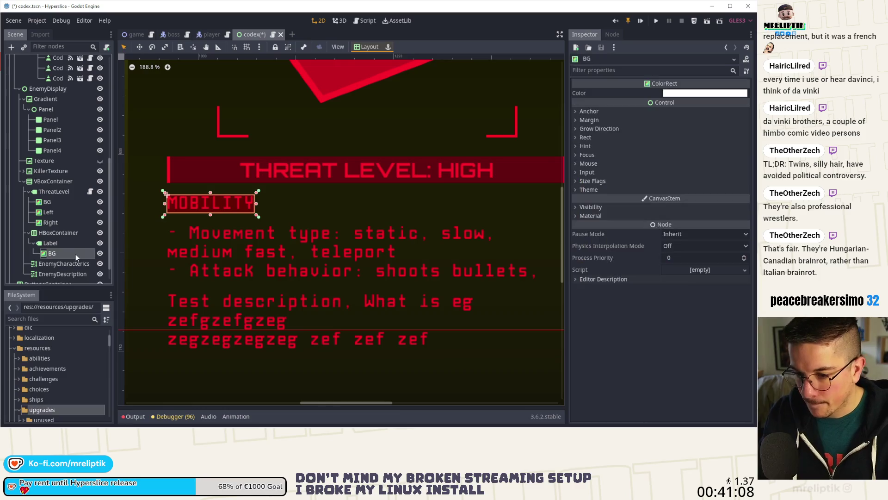
pyautogui.press('Delete')
pyautogui.press('Return')
pyautogui.click(70, 240)
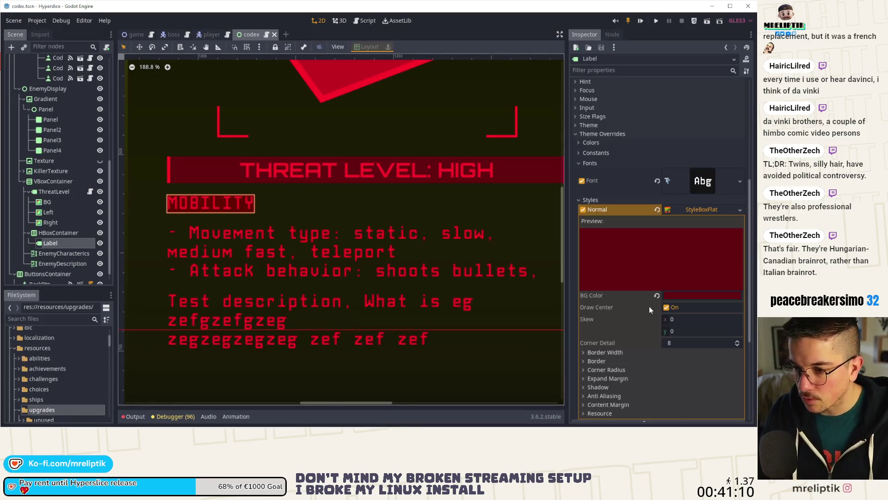
pyautogui.scroll(-3, 614, 333)
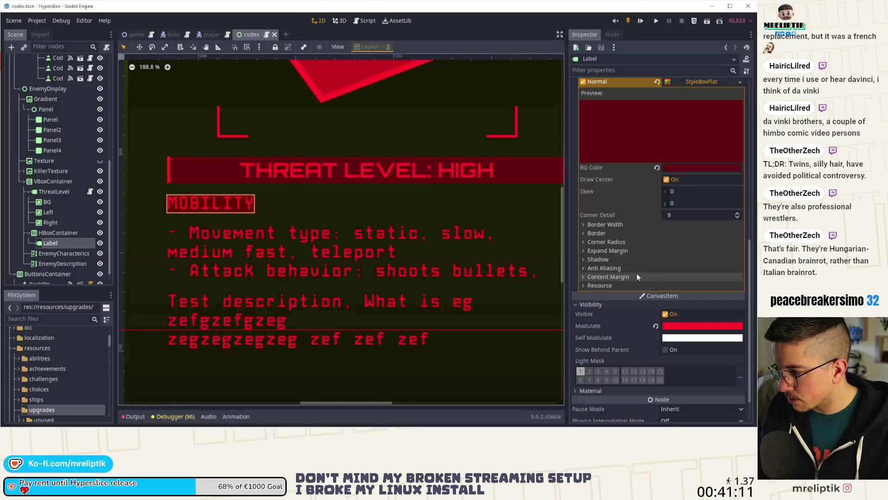
# Set the style's Left, Right and Top content margins to 5
pyautogui.click(609, 277)
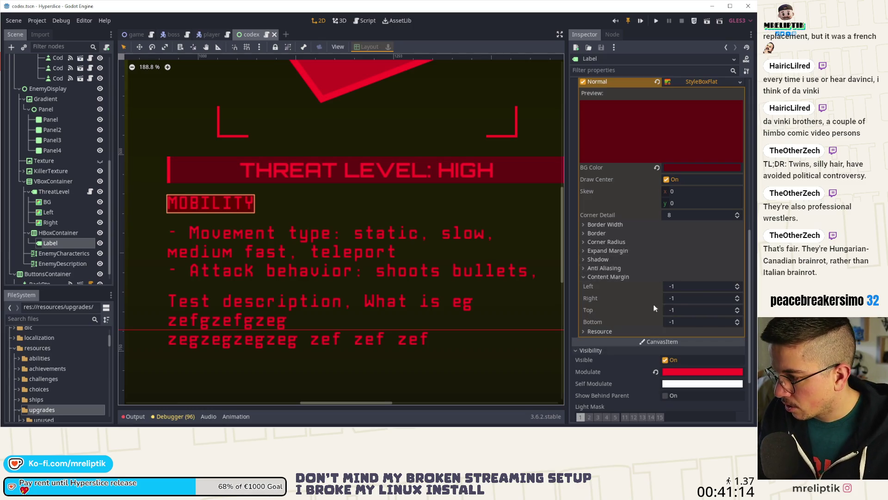
pyautogui.click(738, 284)
pyautogui.click(737, 285)
pyautogui.click(737, 285)
pyautogui.click(738, 285)
pyautogui.click(737, 284)
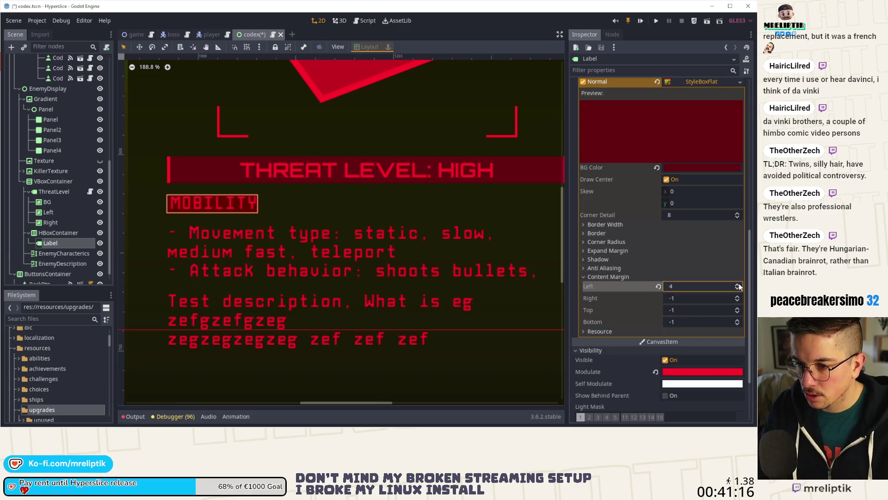
pyautogui.click(737, 285)
pyautogui.click(738, 285)
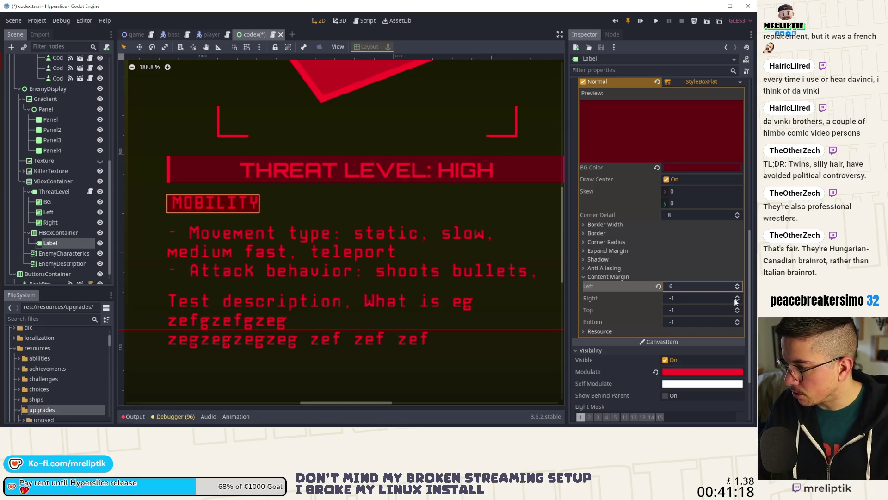
pyautogui.doubleClick(723, 286)
pyautogui.write('5')
pyautogui.press('Tab')
pyautogui.write('5')
pyautogui.press('Tab')
pyautogui.write('5')
pyautogui.press('Return')
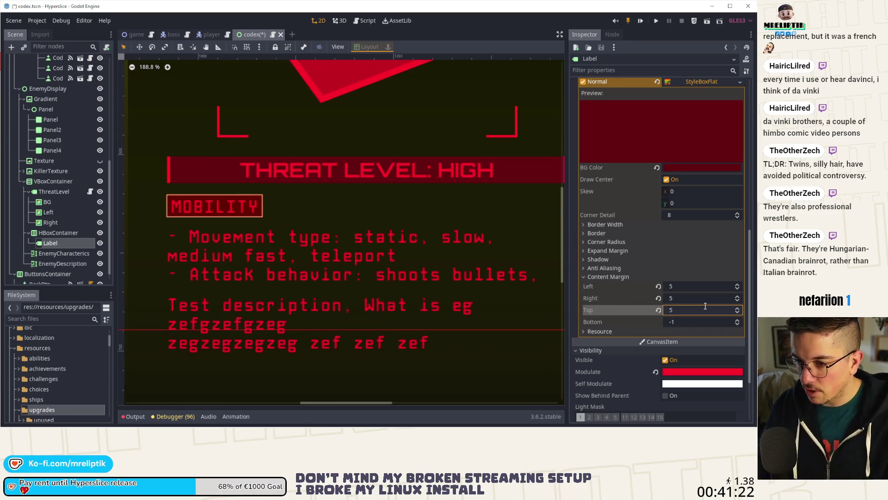
# Set the Bottom content margin to 3 and save the scene
pyautogui.doubleClick(705, 320)
pyautogui.write('5')
pyautogui.press('Return')
pyautogui.doubleClick(705, 320)
pyautogui.write('3')
pyautogui.press('Return')
pyautogui.hotkey('ctrl', 's')
# Duplicate the MOBILITY label with Ctrl+D
pyautogui.click(354, 218)
pyautogui.scroll(-1, 221, 239)
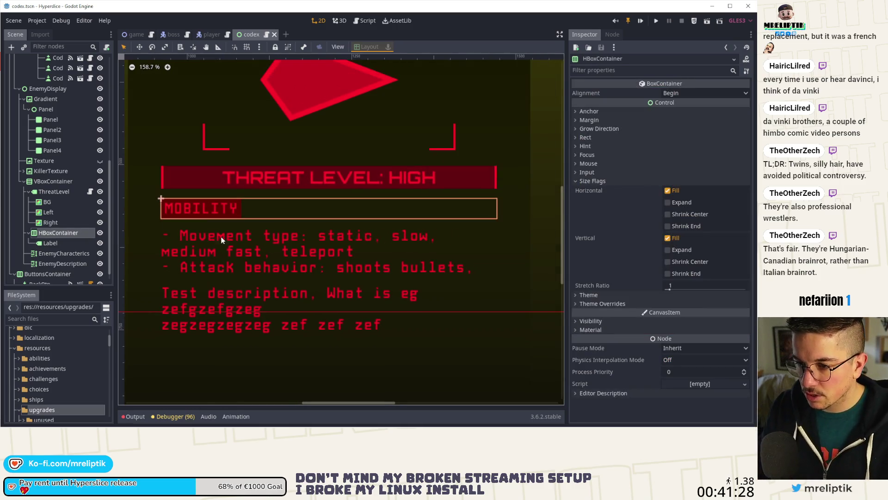
pyautogui.scroll(-1, 221, 239)
pyautogui.click(221, 221)
pyautogui.scroll(-2, 74, 259)
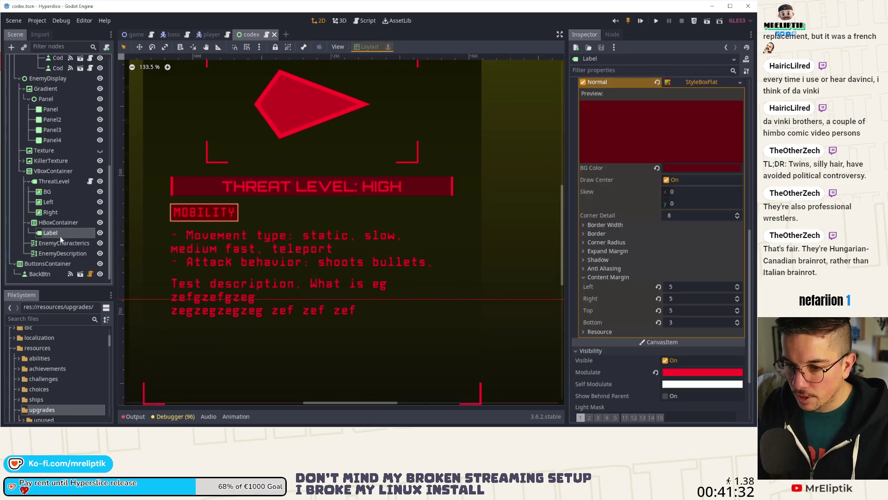
pyautogui.hotkey('ctrl', 'd')
pyautogui.scroll(1, 299, 228)
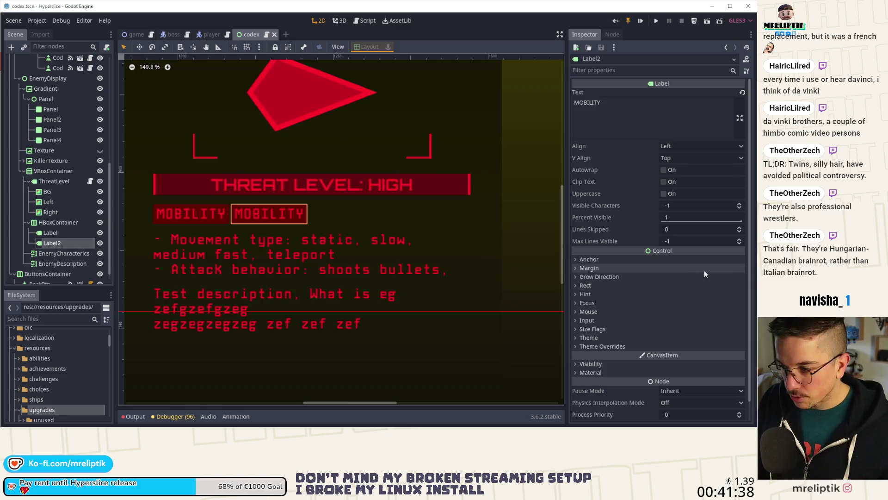
# Clear the dark red Normal StyleBox override on the duplicated label
pyautogui.scroll(-2, 620, 319)
pyautogui.click(578, 326)
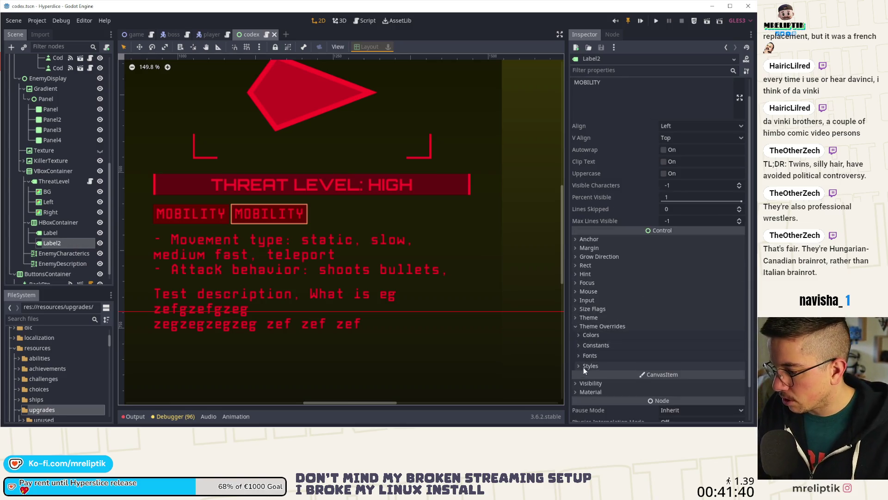
pyautogui.click(584, 367)
pyautogui.click(657, 375)
pyautogui.keyDown('alt'); pyautogui.rightClick(273, 199); pyautogui.keyUp('alt')
pyautogui.click(307, 229)
pyautogui.scroll(-1, 294, 234)
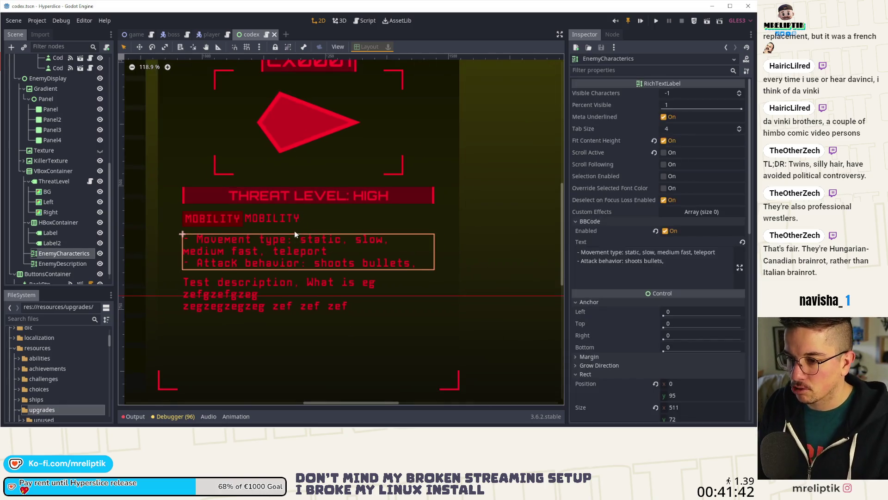
pyautogui.click(261, 223)
pyautogui.scroll(2, 262, 237)
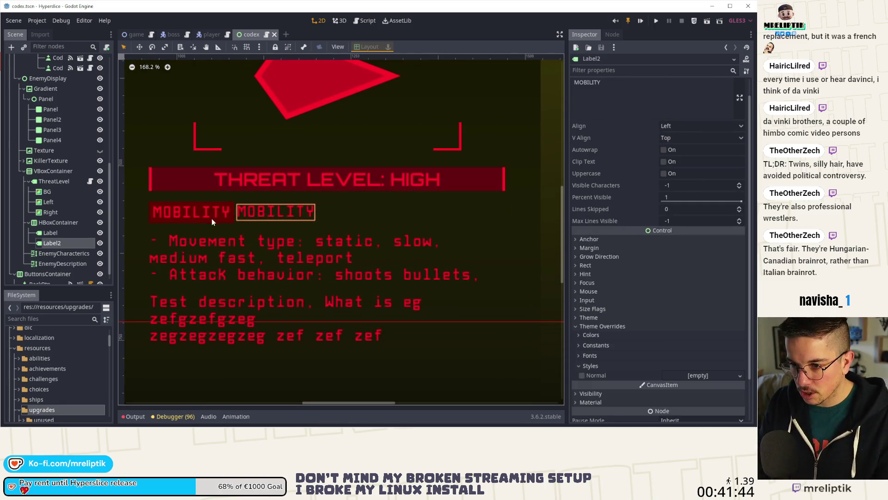
pyautogui.click(211, 217)
pyautogui.click(285, 213)
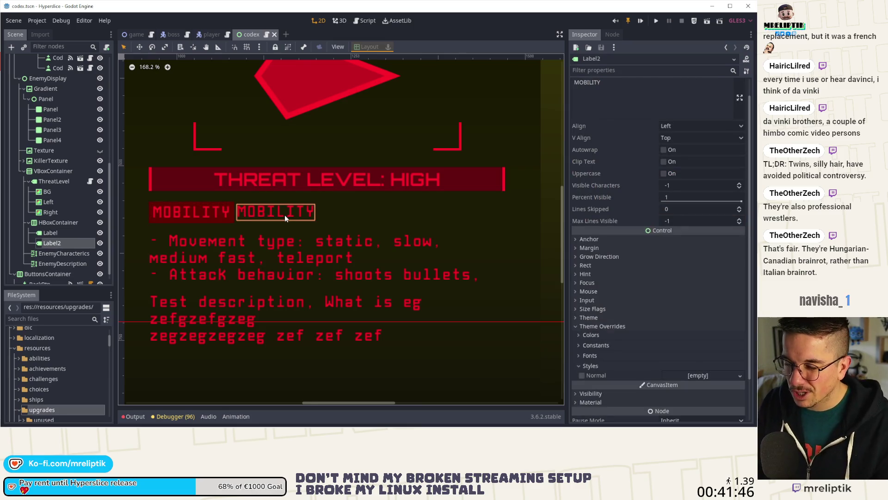
# Try appending a colon to the MOBILITY text, then undo it
pyautogui.click(43, 234)
pyautogui.scroll(5, 664, 189)
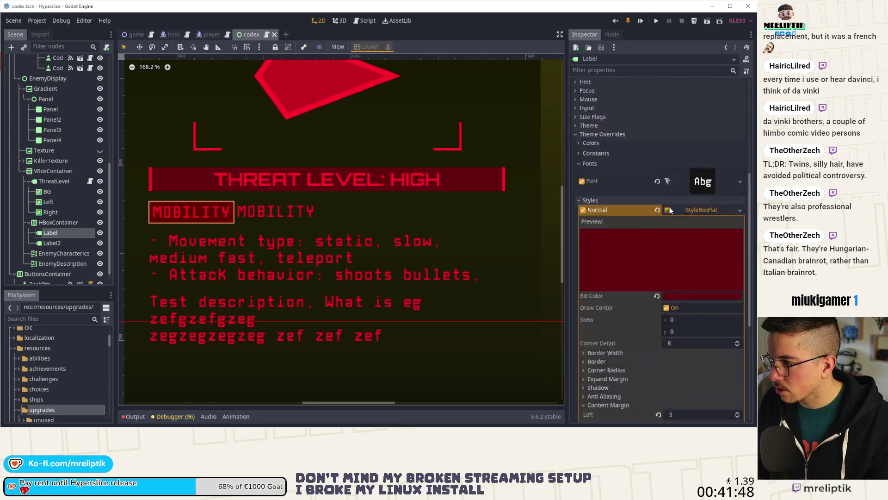
pyautogui.click(648, 123)
pyautogui.write(':')
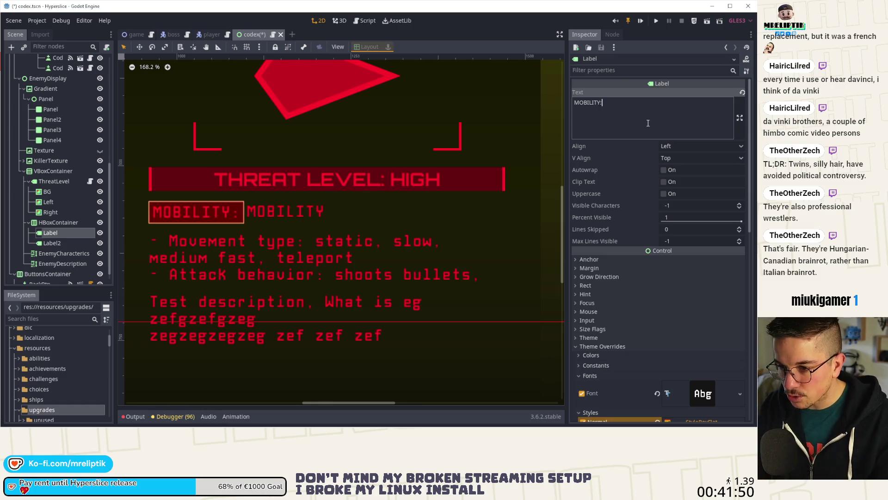
pyautogui.click(289, 221)
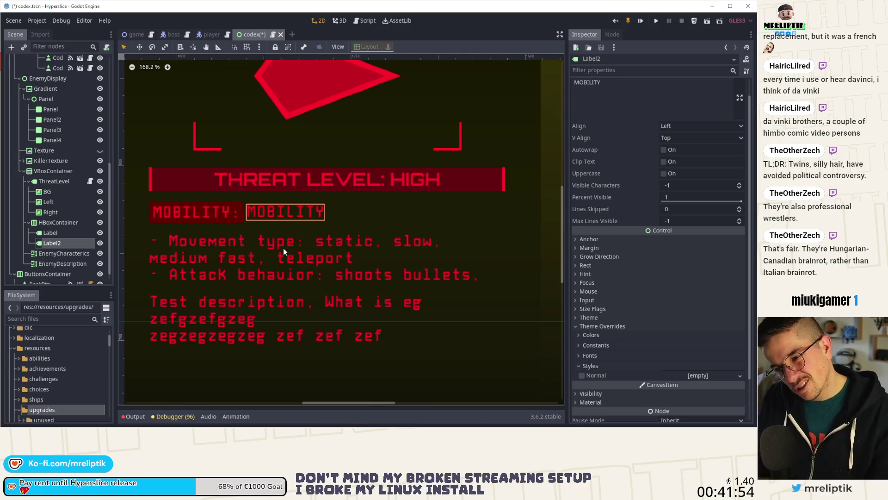
pyautogui.hotkey('ctrl', 'z')
# Change the second label's text to STATIC
pyautogui.click(278, 235)
pyautogui.click(280, 218)
pyautogui.click(656, 96)
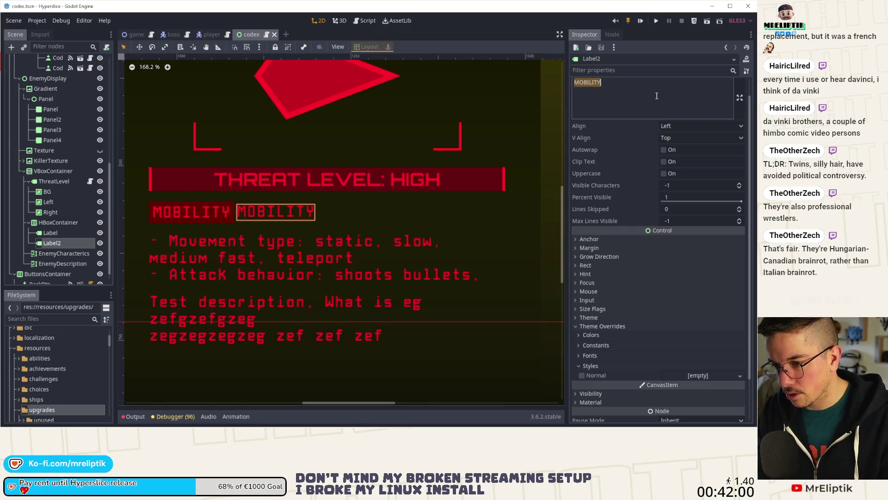
pyautogui.write('STAT')
pyautogui.click(343, 239)
pyautogui.scroll(-4, 235, 241)
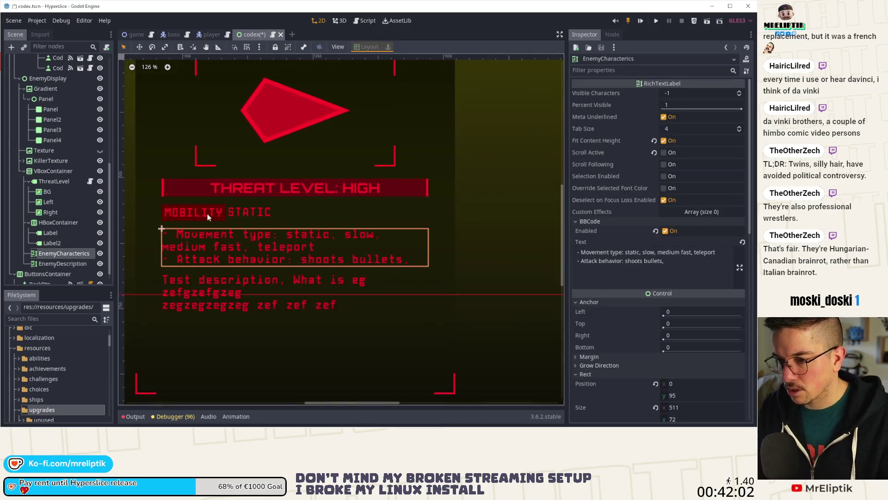
pyautogui.scroll(2, 231, 228)
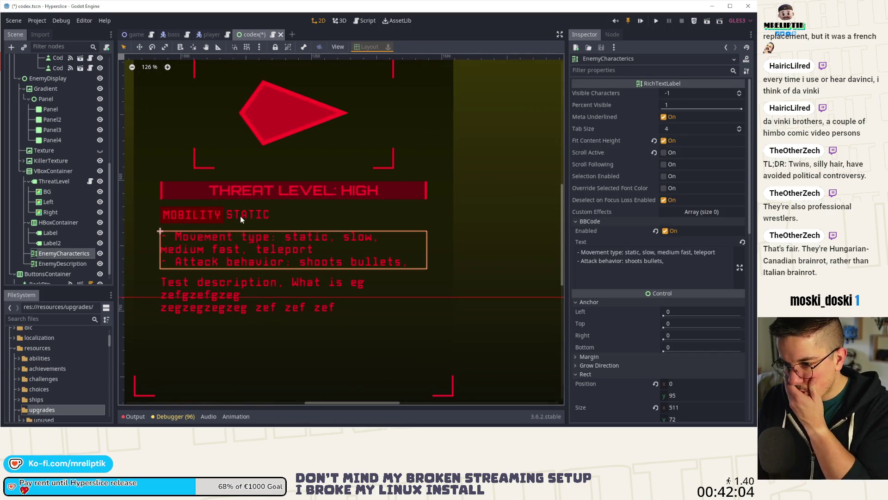
pyautogui.click(240, 216)
pyautogui.scroll(1, 244, 230)
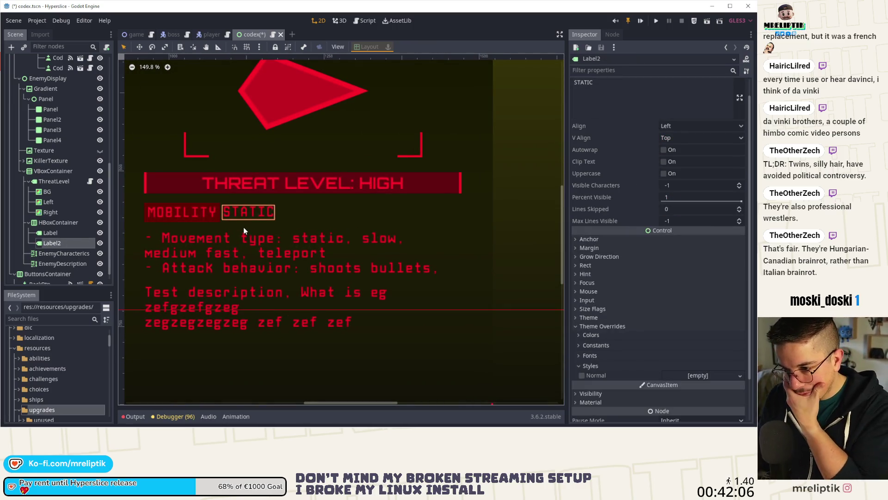
pyautogui.click(62, 223)
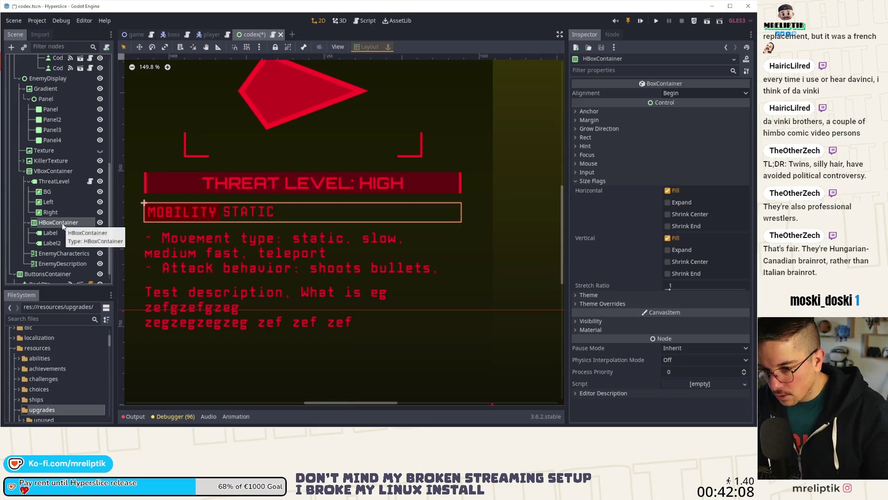
# Add an HSeparator child to the HBoxContainer via an 'hse' search
pyautogui.rightClick(62, 223)
pyautogui.click(98, 165)
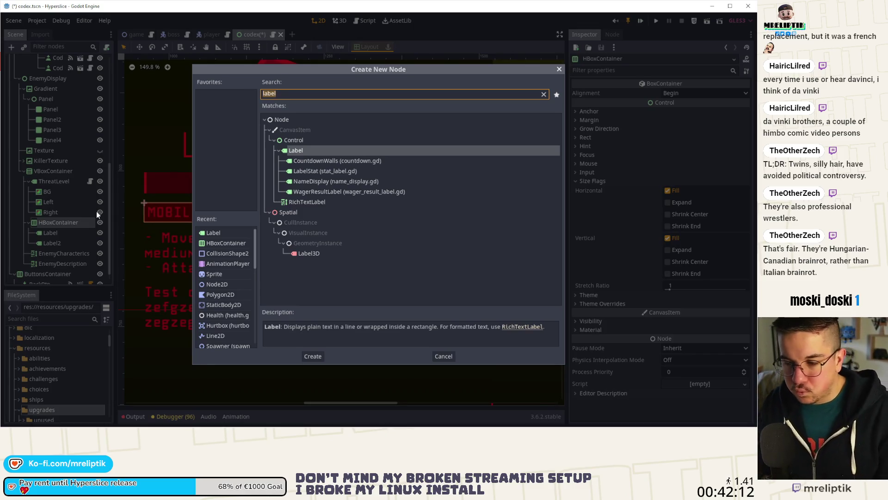
pyautogui.press('Escape')
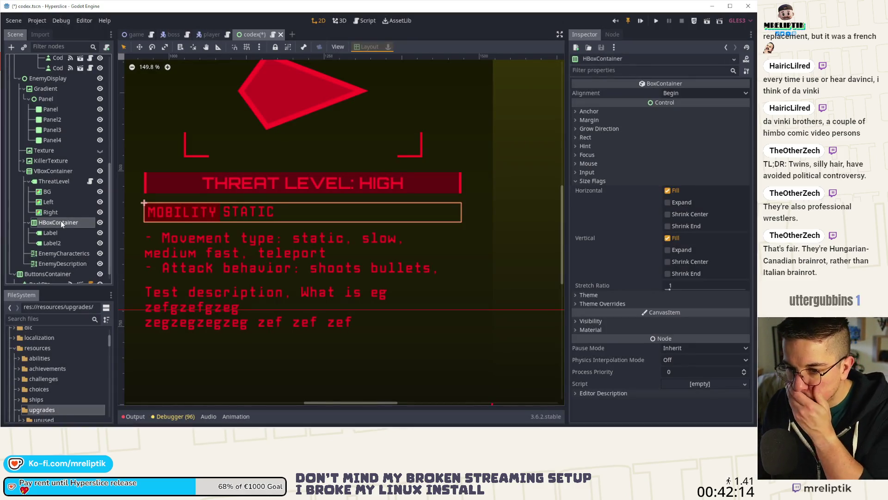
pyautogui.rightClick(60, 221)
pyautogui.click(98, 165)
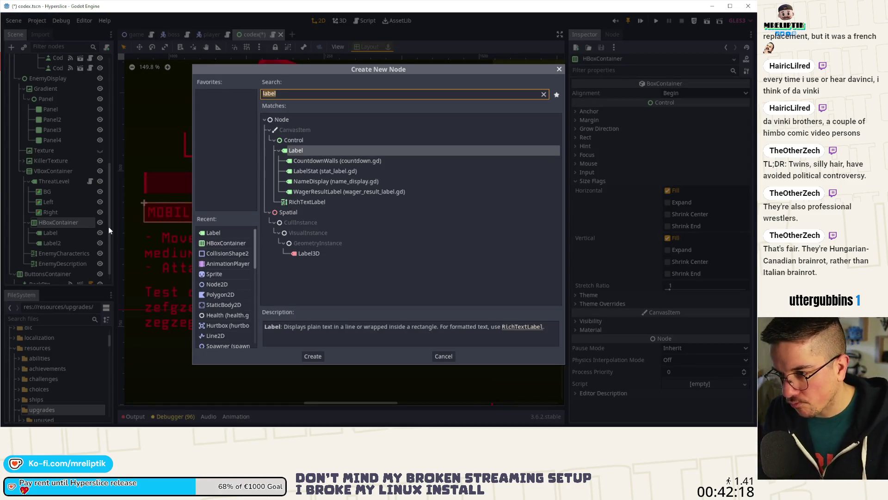
pyautogui.write('vs')
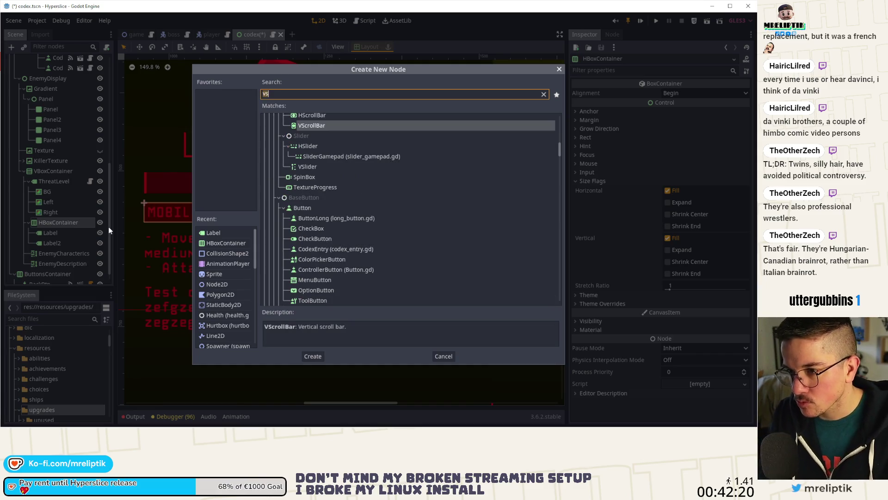
pyautogui.press('BackSpace')
pyautogui.press('BackSpace')
pyautogui.write('hse')
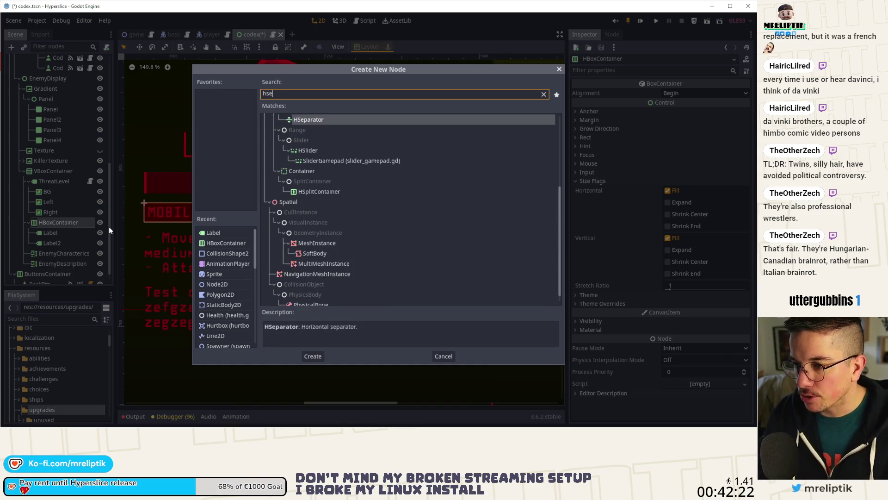
pyautogui.doubleClick(308, 120)
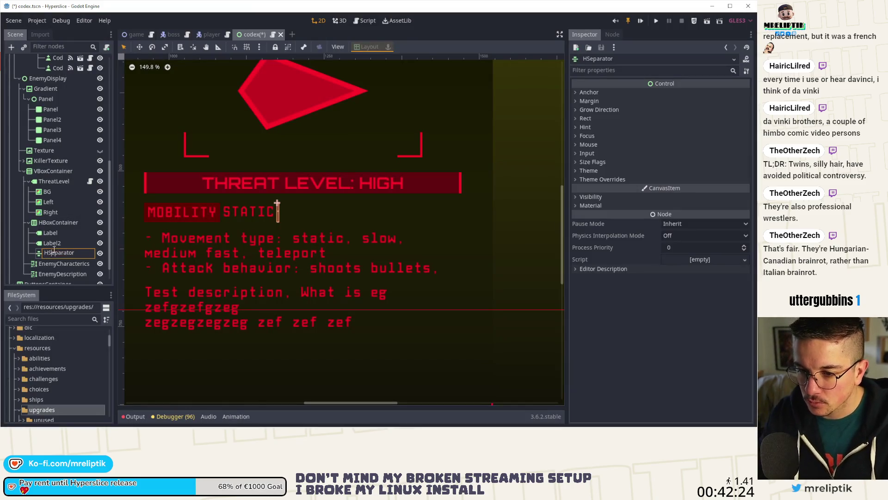
# Move the HSeparator between MOBILITY and STATIC and enable its horizontal Expand
pyautogui.click(52, 243)
pyautogui.moveTo(56, 253); pyautogui.dragTo(56, 240)
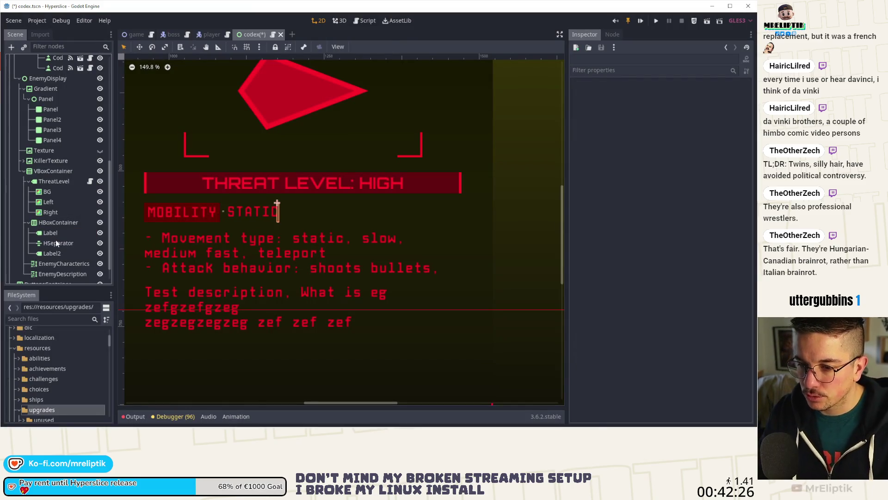
pyautogui.click(599, 109)
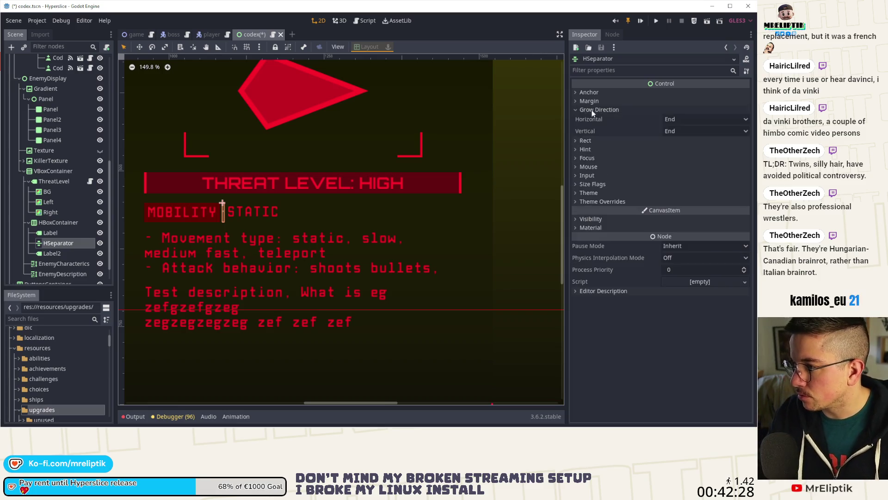
pyautogui.click(593, 184)
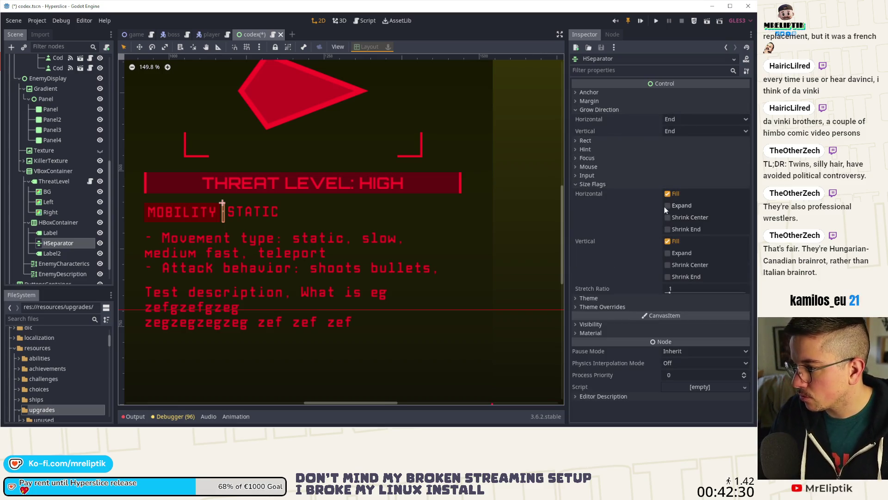
pyautogui.click(667, 206)
pyautogui.click(225, 229)
pyautogui.scroll(-3, 227, 229)
# Delete the HSeparator line between the MOBILITY and STATIC labels
pyautogui.scroll(3, 227, 229)
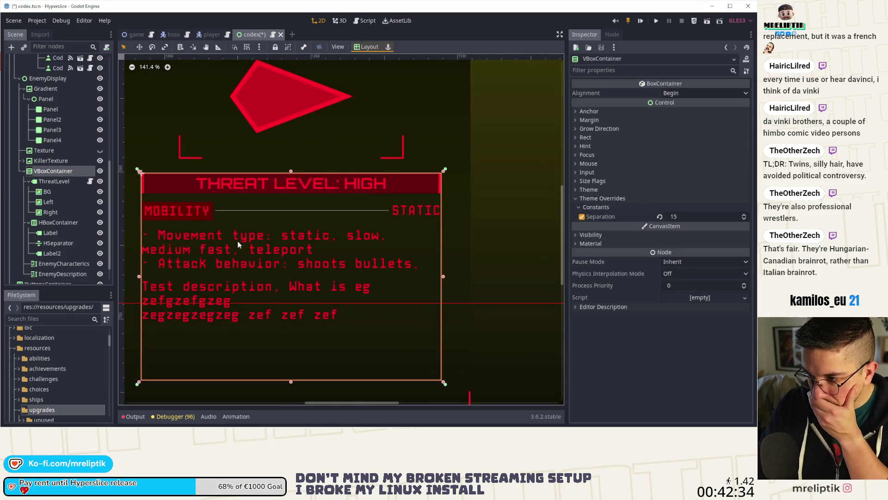
pyautogui.click(249, 206)
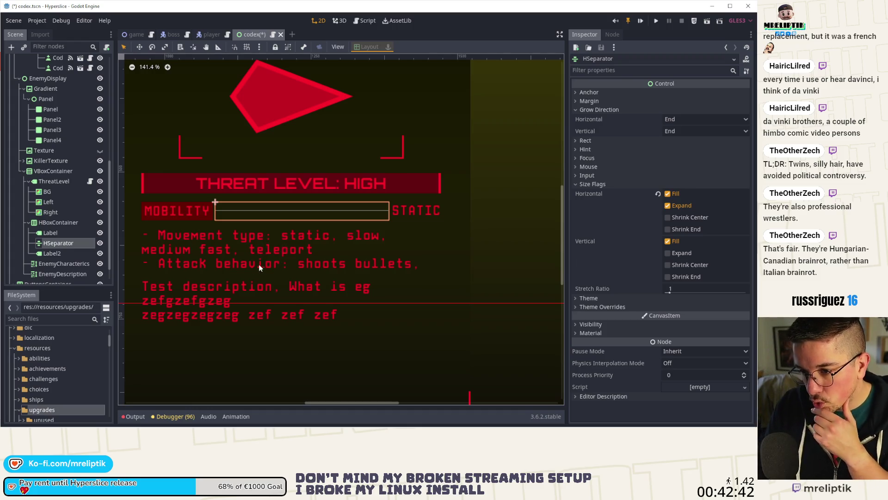
pyautogui.scroll(-4, 214, 263)
pyautogui.click(415, 229)
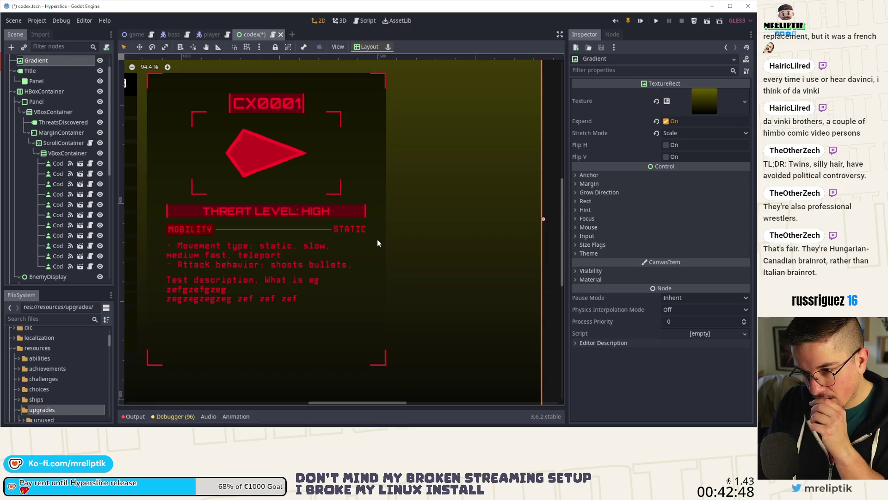
pyautogui.click(293, 235)
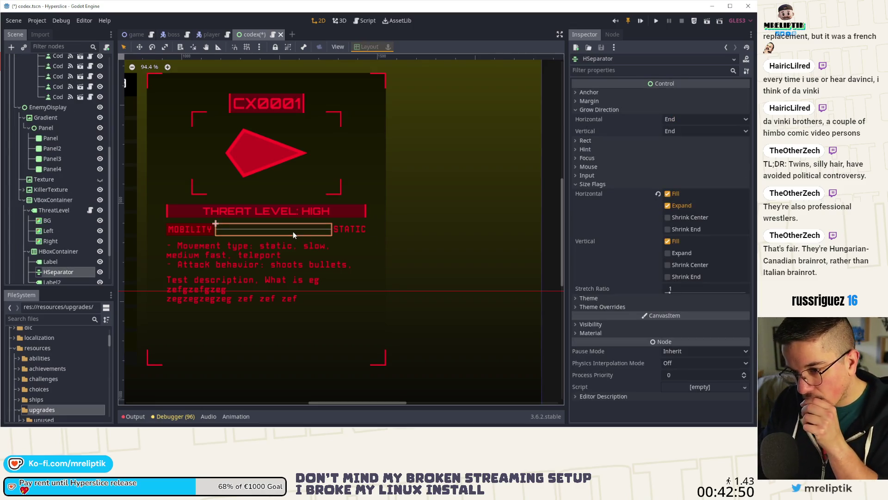
pyautogui.press('Delete')
pyautogui.press('Return')
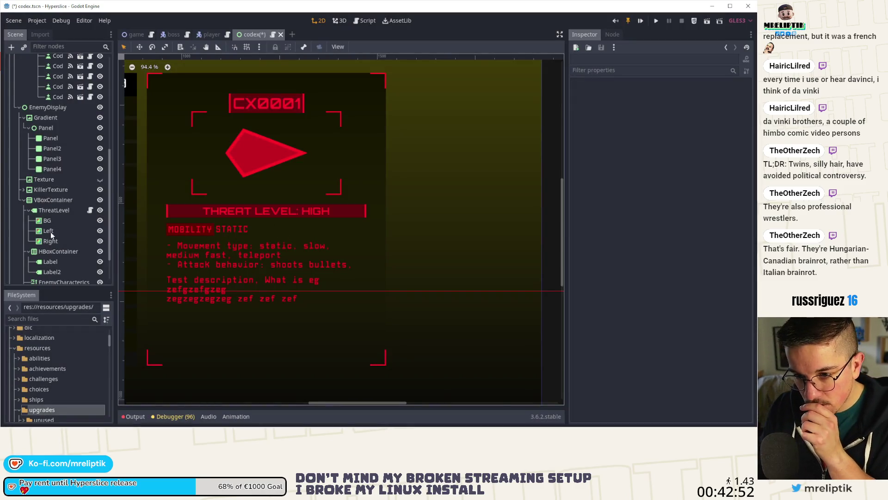
# Give the HBoxContainer a Separation constant override of 20 and save the scene
pyautogui.scroll(-2, 52, 236)
pyautogui.click(186, 231)
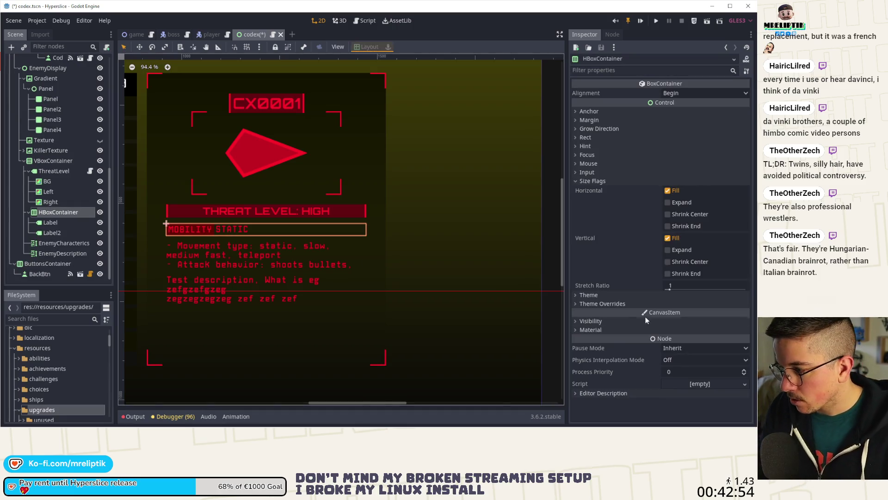
pyautogui.click(601, 303)
pyautogui.click(597, 313)
pyautogui.click(693, 321)
pyautogui.write('20')
pyautogui.press('Return')
pyautogui.click(438, 237)
pyautogui.hotkey('ctrl', 's')
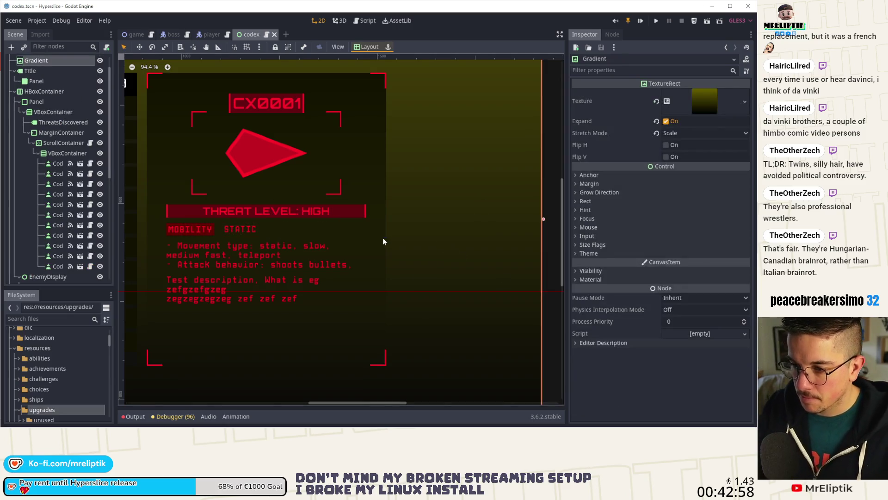
pyautogui.scroll(3, 215, 239)
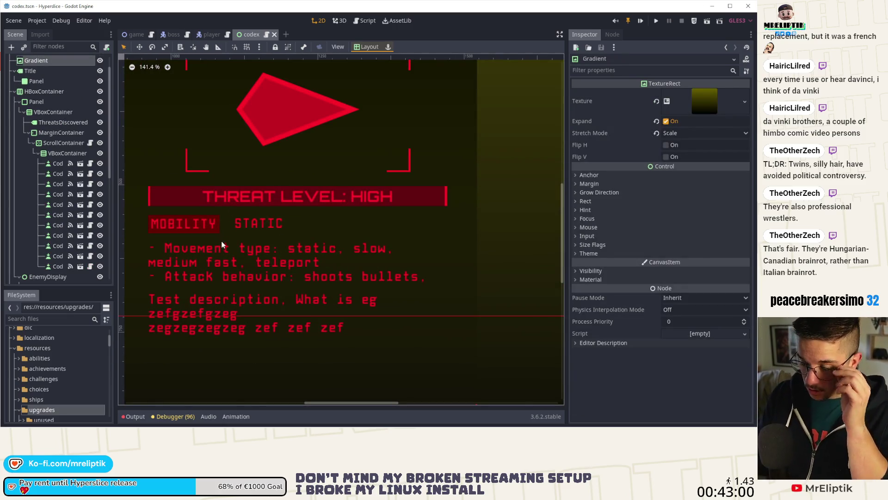
pyautogui.scroll(-1, 193, 253)
pyautogui.scroll(-5, 65, 193)
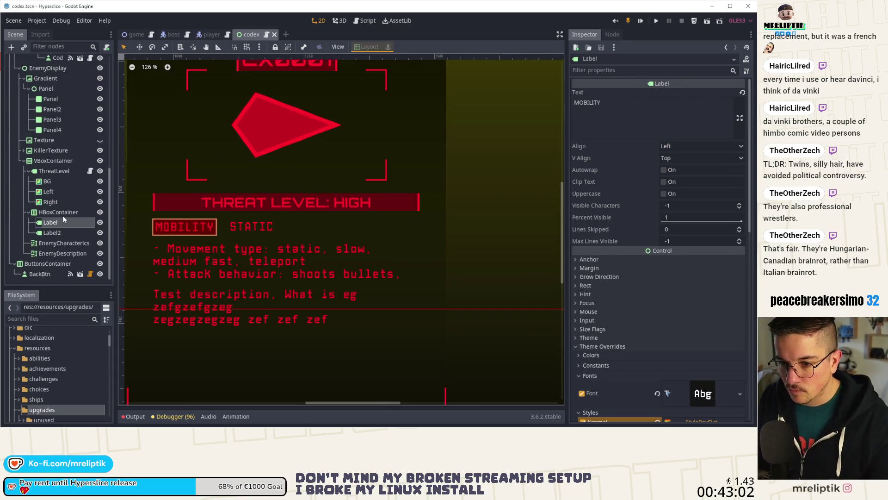
# Duplicate the MOBILITY/STATIC row and rename the copy's label to ATTACK
pyautogui.click(62, 213)
pyautogui.hotkey('ctrl', 'd')
pyautogui.hotkey('ctrl', 's')
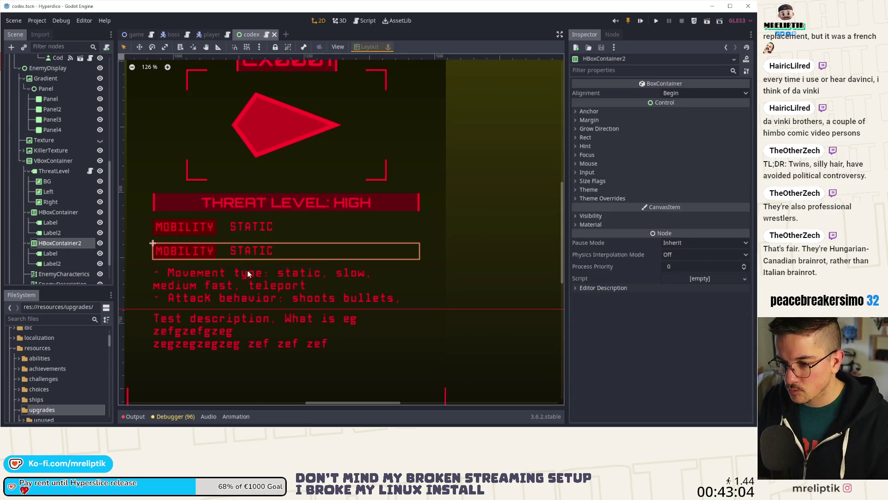
pyautogui.scroll(-1, 248, 273)
pyautogui.click(44, 254)
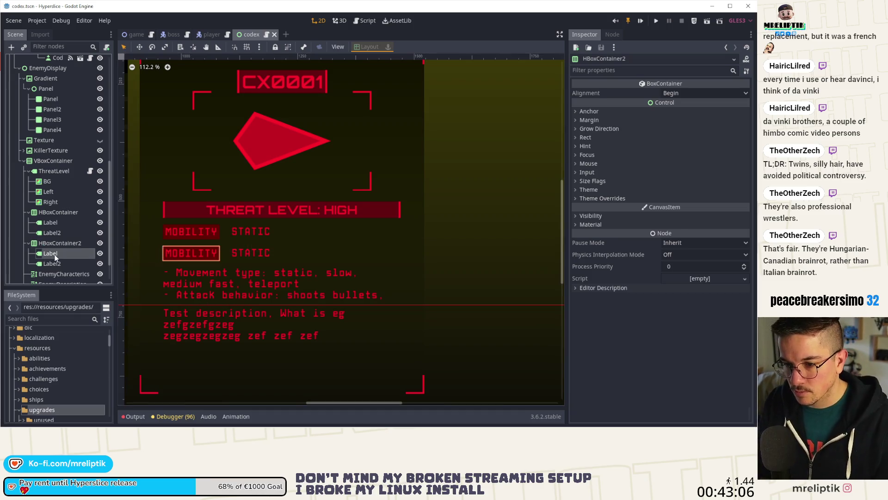
pyautogui.click(676, 110)
pyautogui.hotkey('ctrl', 'a')
pyautogui.write('ATTACK')
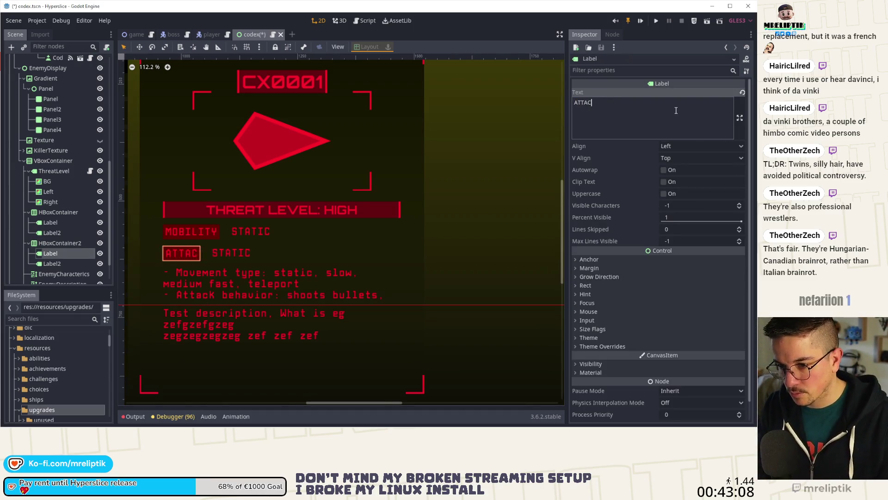
pyautogui.click(485, 165)
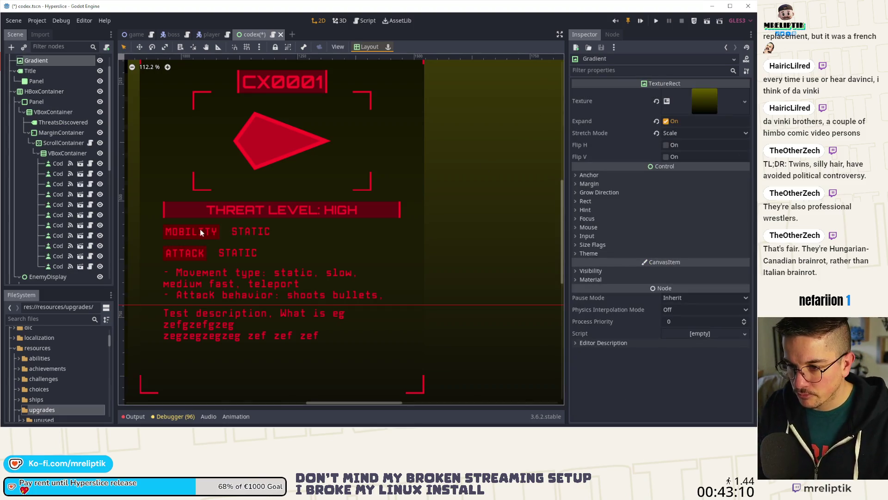
# Give the MOBILITY label a 130 minimum width, centre it both ways, and save
pyautogui.click(200, 233)
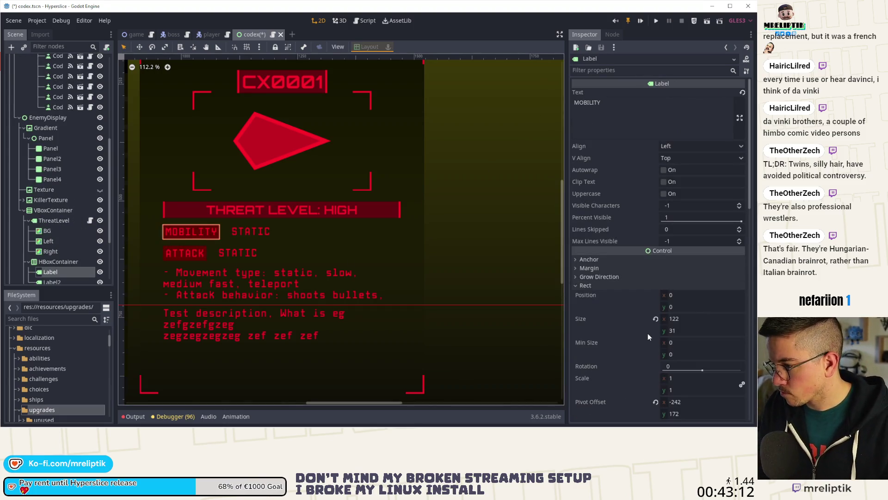
pyautogui.click(700, 319)
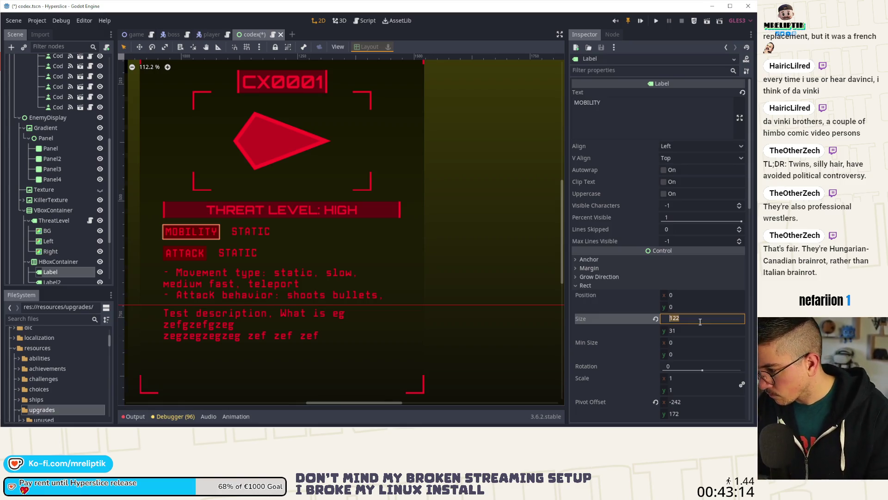
pyautogui.click(693, 343)
pyautogui.write('13')
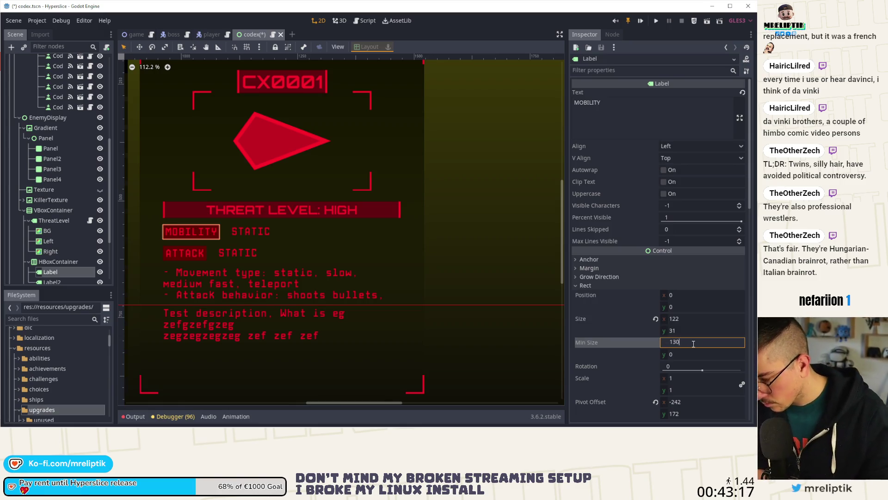
pyautogui.press('Return')
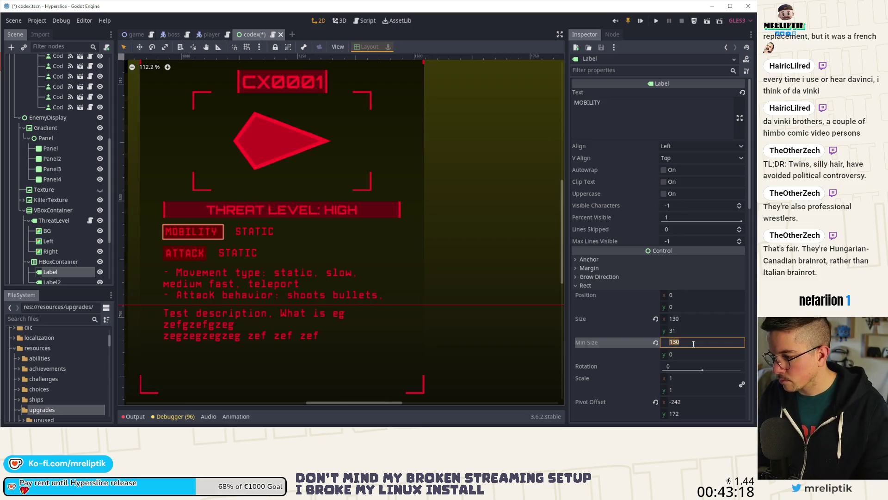
pyautogui.click(694, 145)
pyautogui.click(687, 167)
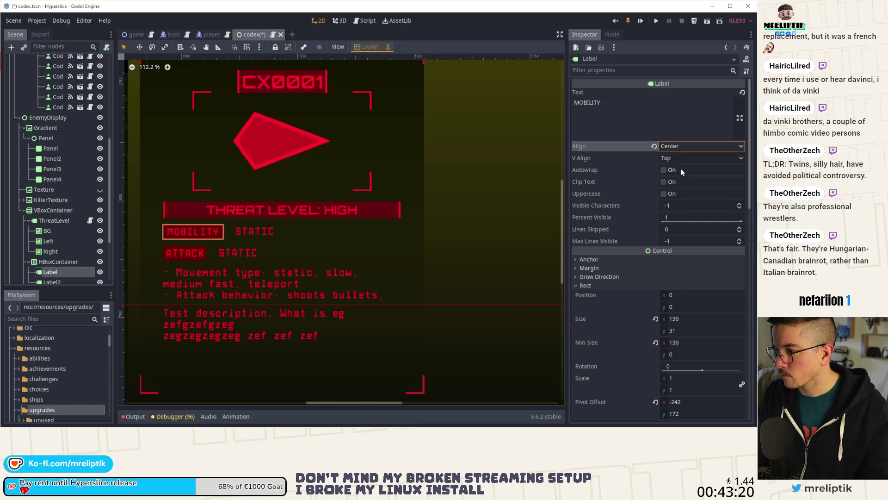
pyautogui.click(681, 159)
pyautogui.click(679, 178)
pyautogui.hotkey('ctrl', 's')
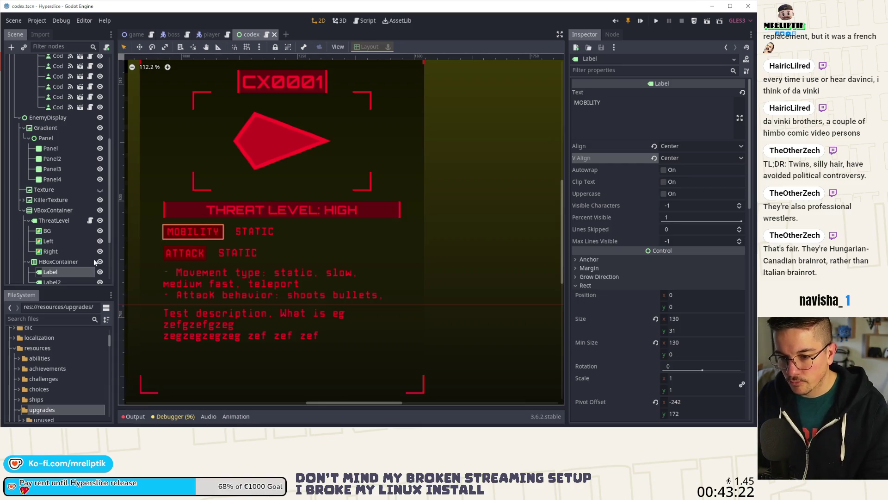
# Centre the ATTACK label both ways with a 130 minimum width, and save
pyautogui.scroll(-3, 73, 252)
pyautogui.click(64, 246)
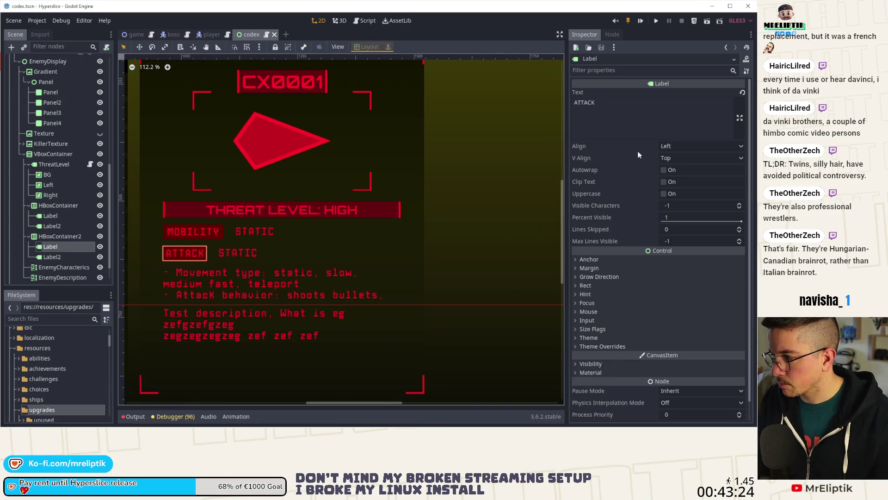
pyautogui.click(694, 146)
pyautogui.click(692, 168)
pyautogui.click(682, 159)
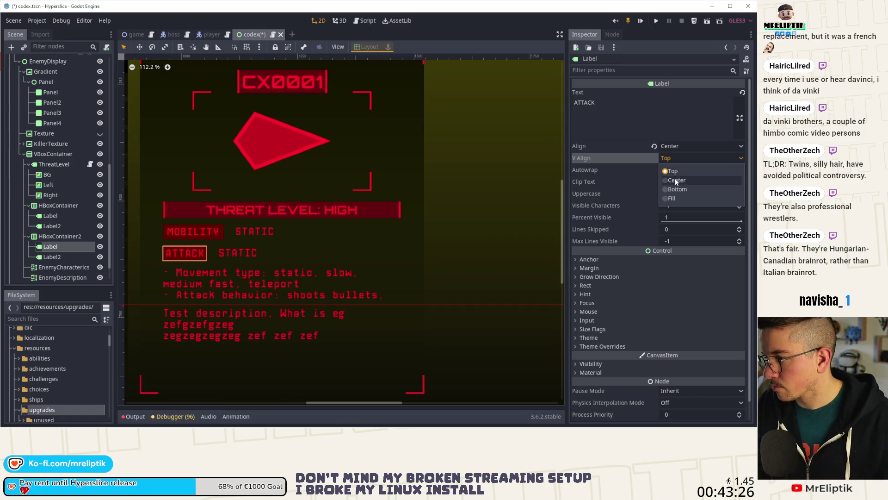
pyautogui.click(675, 181)
pyautogui.click(596, 285)
pyautogui.rightClick(587, 343)
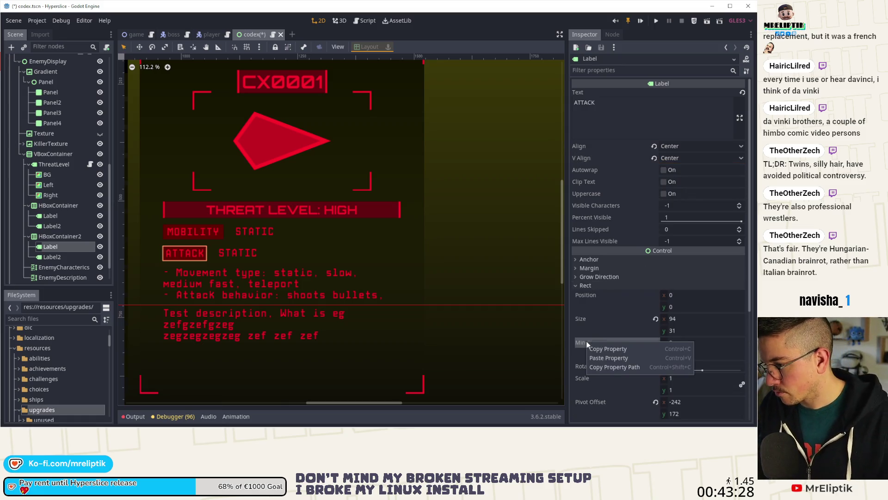
pyautogui.click(601, 354)
pyautogui.click(683, 343)
pyautogui.press('Return')
pyautogui.click(278, 259)
pyautogui.hotkey('ctrl', 's')
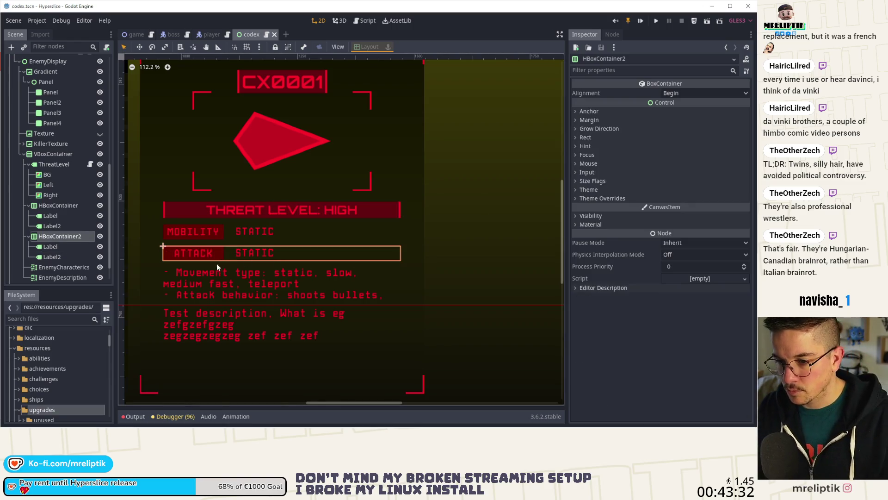
# Switch both the ATTACK and MOBILITY labels to left horizontal alignment
pyautogui.click(196, 254)
pyautogui.click(670, 147)
pyautogui.click(669, 158)
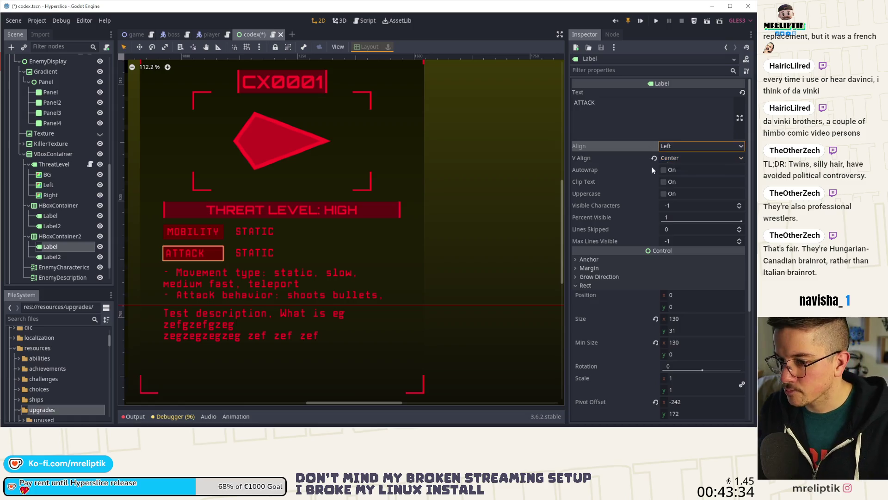
pyautogui.click(210, 239)
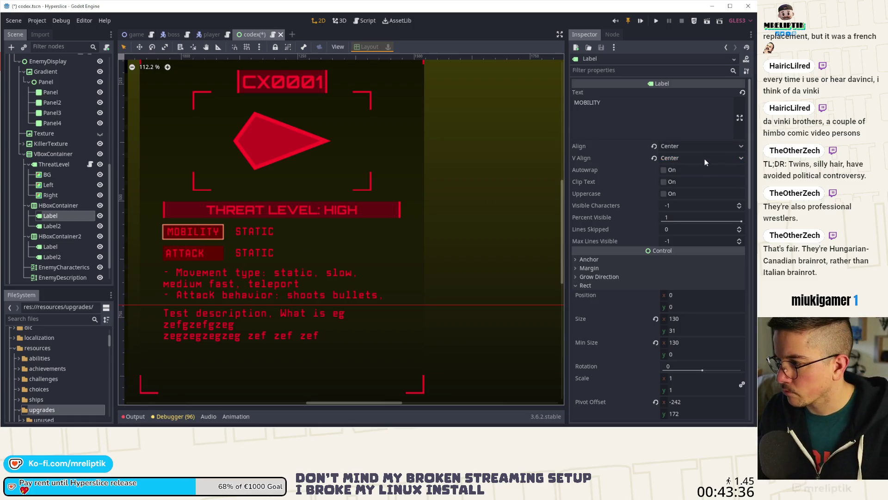
pyautogui.click(670, 147)
pyautogui.click(668, 158)
# Inspect the codex panel nodes: the ATTACK STATIC value, background gradient and ATTACK row
pyautogui.click(404, 220)
pyautogui.scroll(-5, 254, 215)
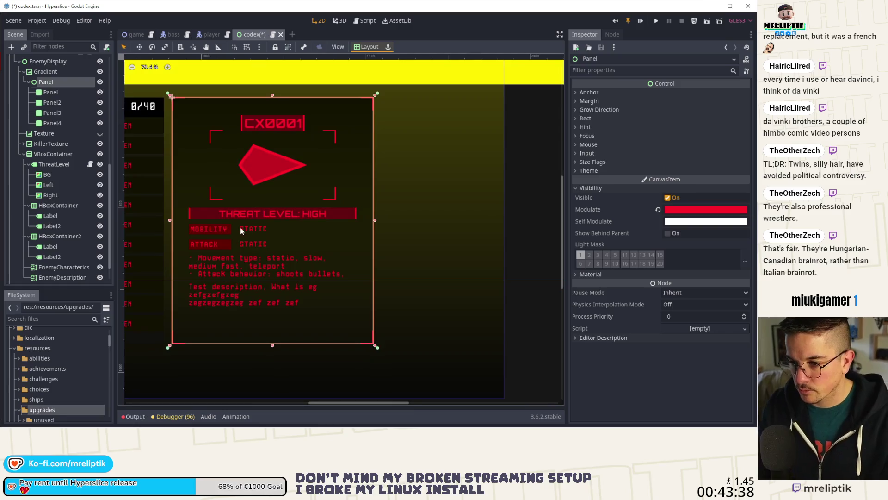
pyautogui.scroll(6, 200, 200)
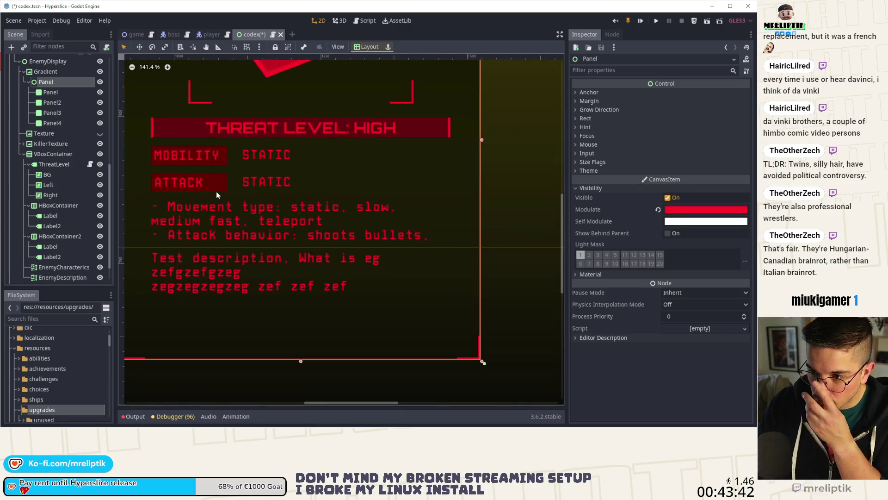
pyautogui.click(271, 185)
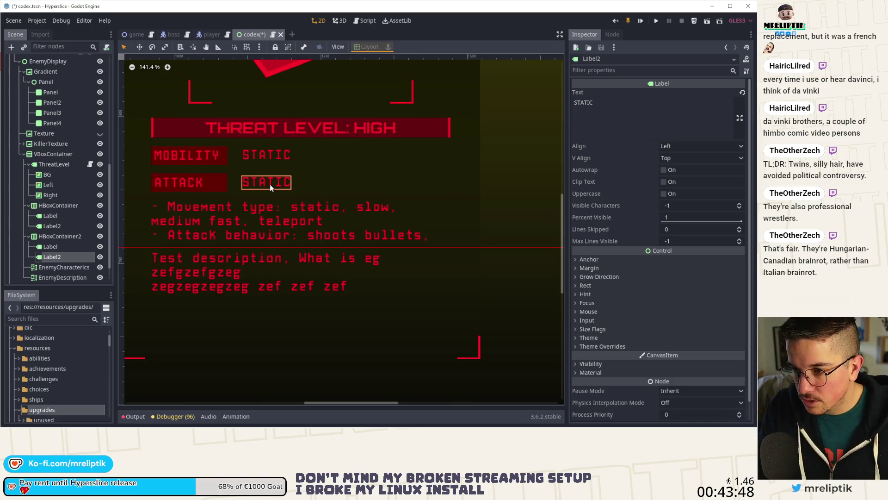
pyautogui.scroll(-3, 290, 185)
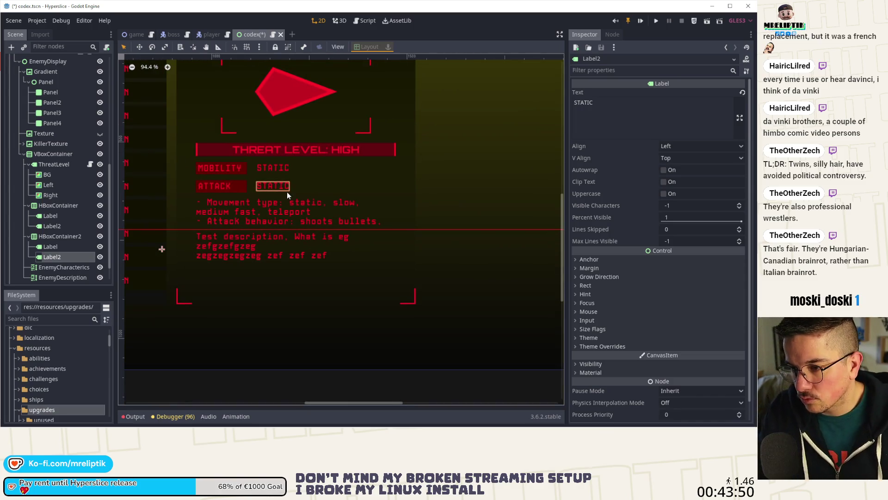
pyautogui.click(434, 182)
pyautogui.scroll(-2, 285, 204)
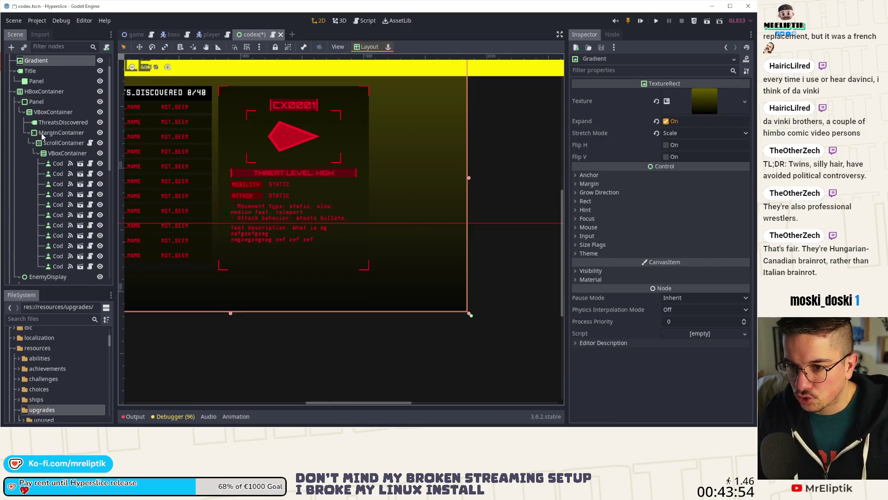
pyautogui.click(282, 199)
pyautogui.scroll(1, 283, 208)
pyautogui.scroll(2, 70, 185)
pyautogui.scroll(-5, 68, 194)
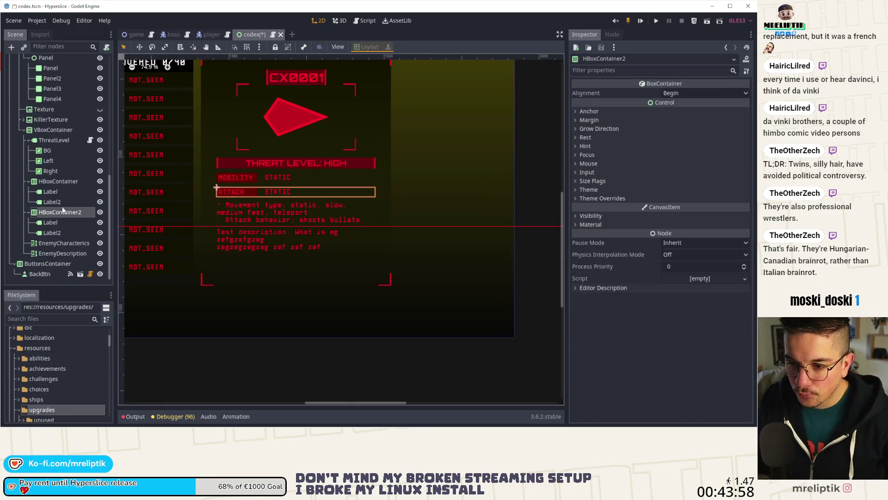
# Lower the row VBoxContainer's Separation override from 15 to 10 and save the codex scene
pyautogui.click(54, 130)
pyautogui.scroll(2, 315, 182)
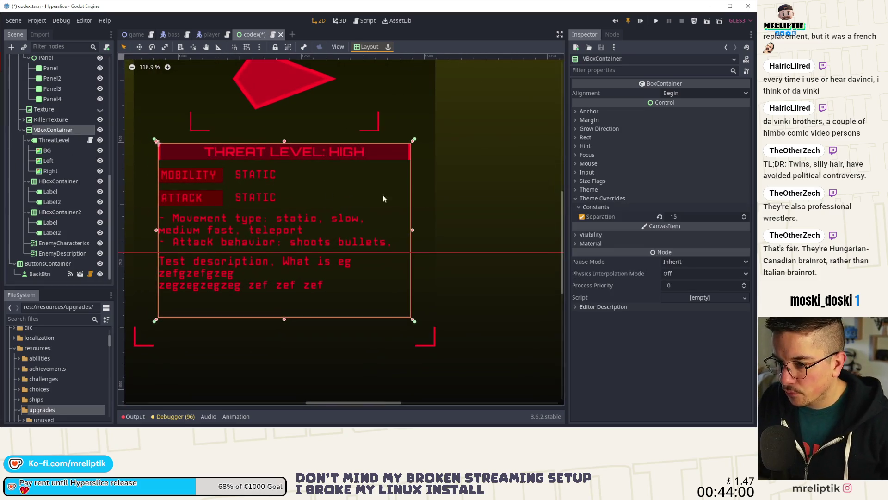
pyautogui.click(744, 219)
pyautogui.click(745, 219)
pyautogui.click(745, 219)
pyautogui.click(745, 219)
pyautogui.click(745, 219)
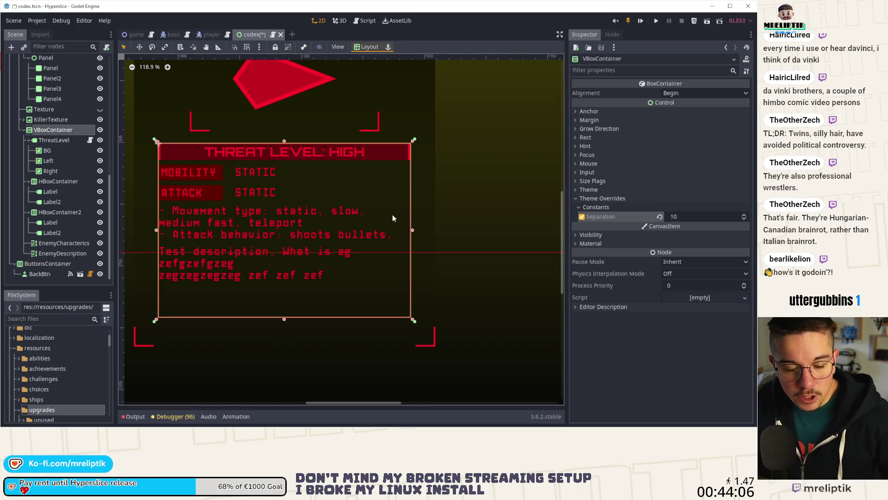
pyautogui.click(454, 163)
pyautogui.hotkey('ctrl', 's')
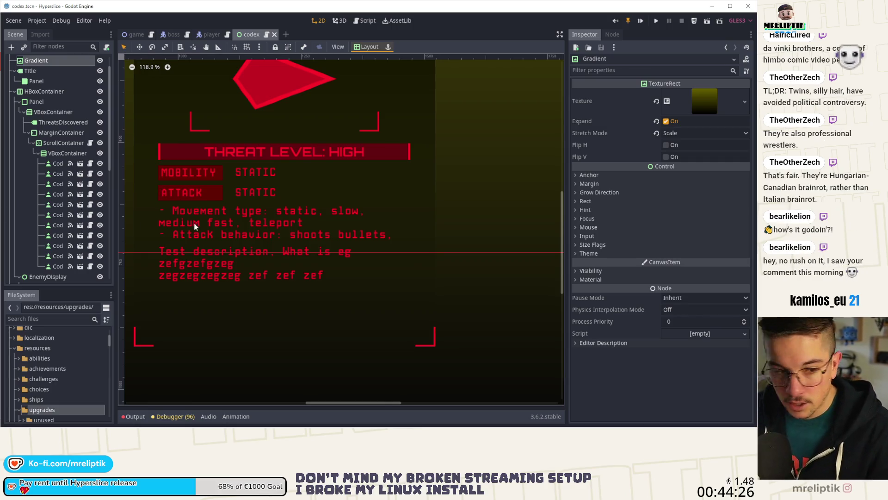
# Replace the ATTACK value label's text STATIC with BULLETS and save the scene
pyautogui.click(212, 226)
pyautogui.hscroll(-3, 243, 217)
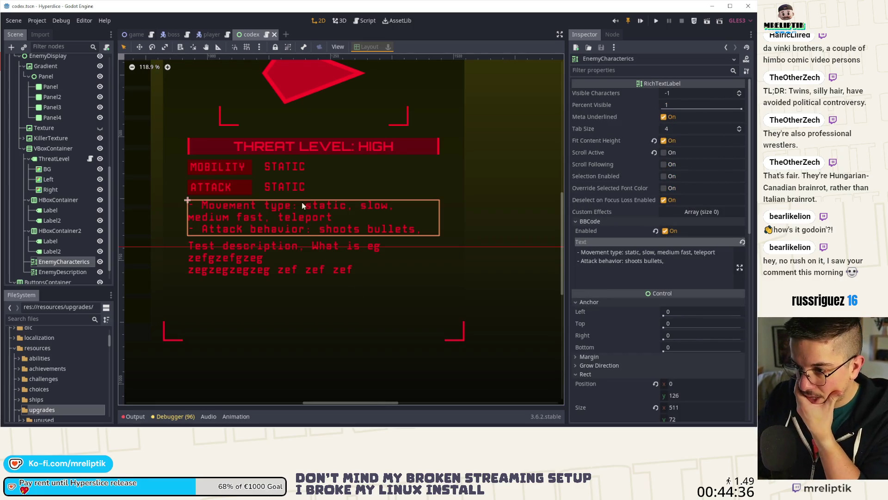
pyautogui.click(293, 188)
pyautogui.click(659, 108)
pyautogui.hotkey('ctrl', 'a')
pyautogui.write('S')
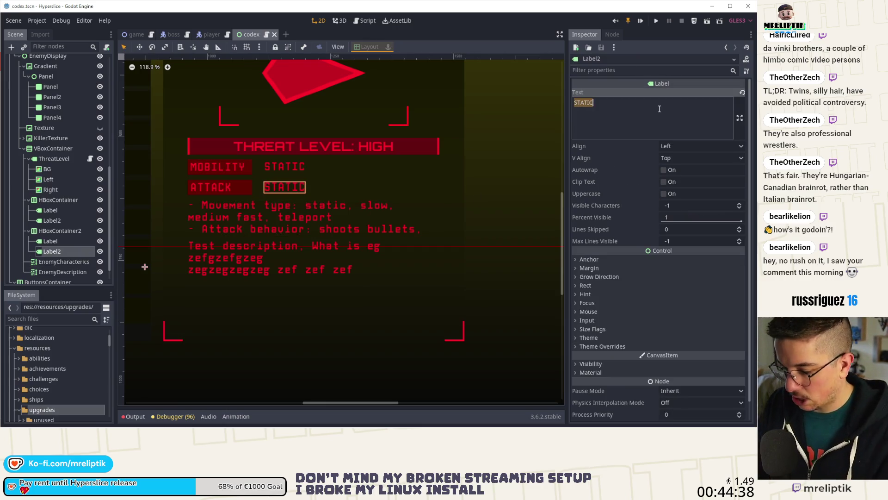
pyautogui.write('HOOTS BULLETS')
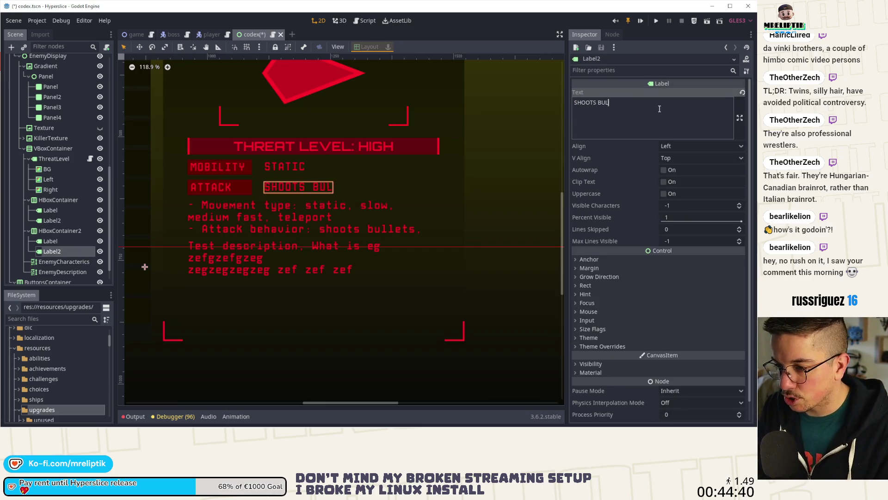
pyautogui.hotkey('ctrl', 'a')
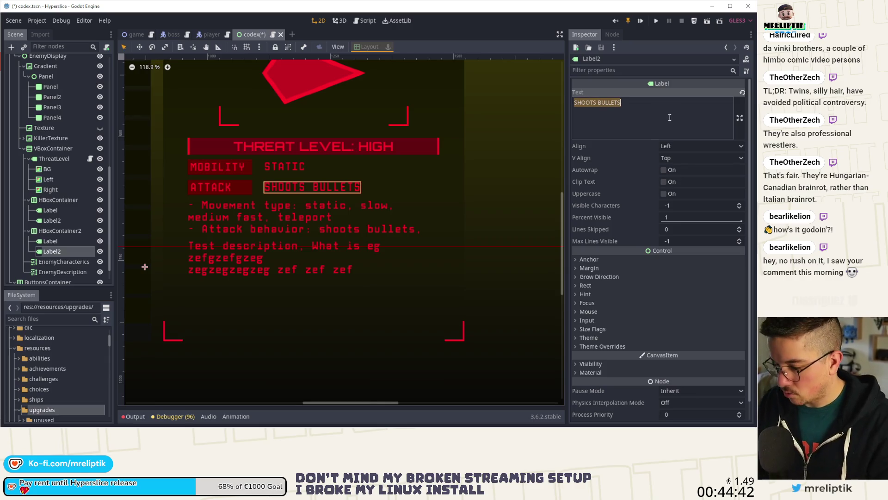
pyautogui.press('BackSpace')
pyautogui.write('BULLETS')
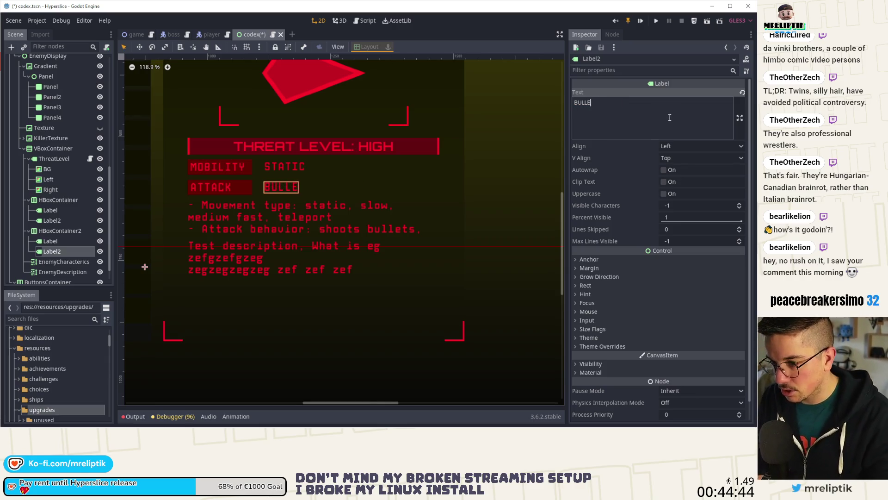
pyautogui.click(491, 201)
pyautogui.hotkey('ctrl', 's')
pyautogui.scroll(-6, 307, 176)
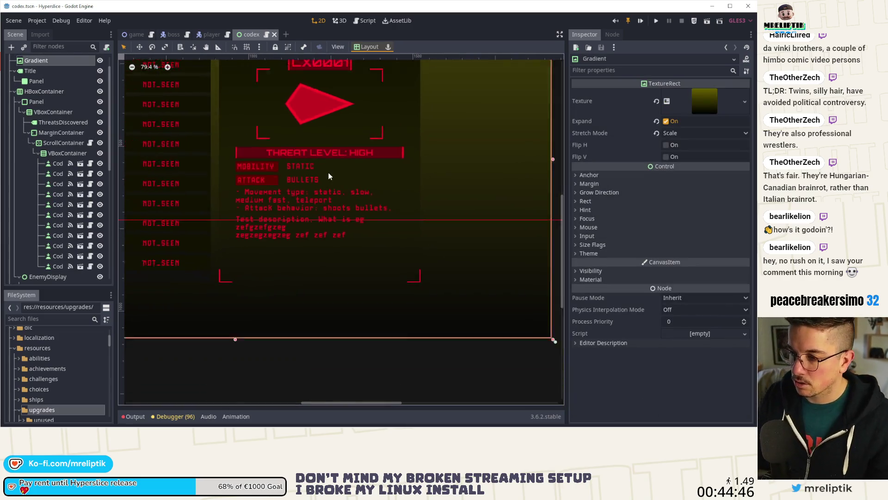
pyautogui.scroll(6, 306, 176)
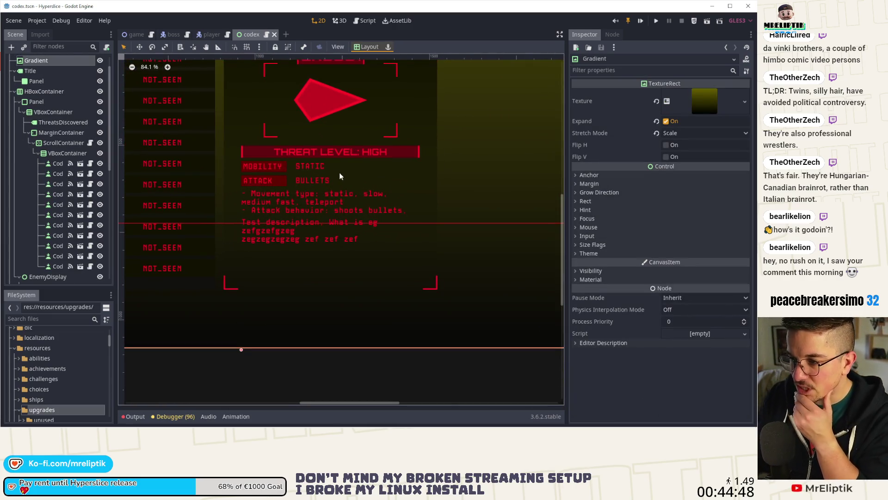
pyautogui.scroll(6, 340, 176)
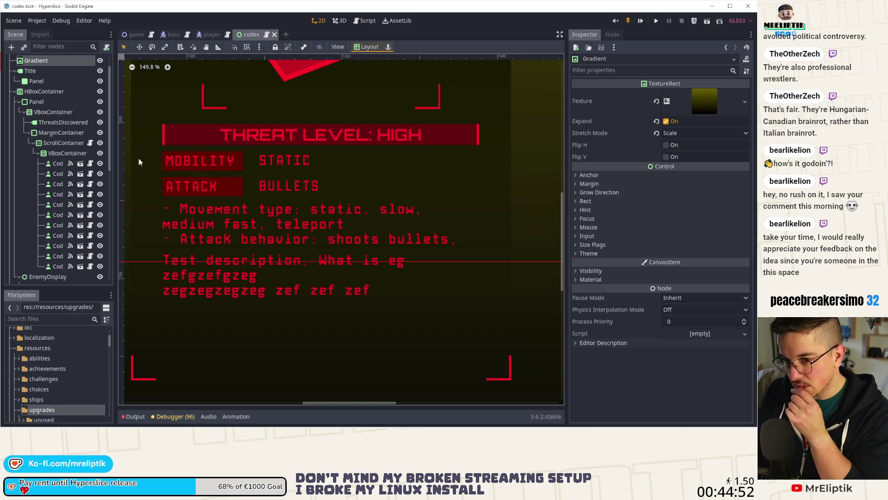
pyautogui.click(185, 150)
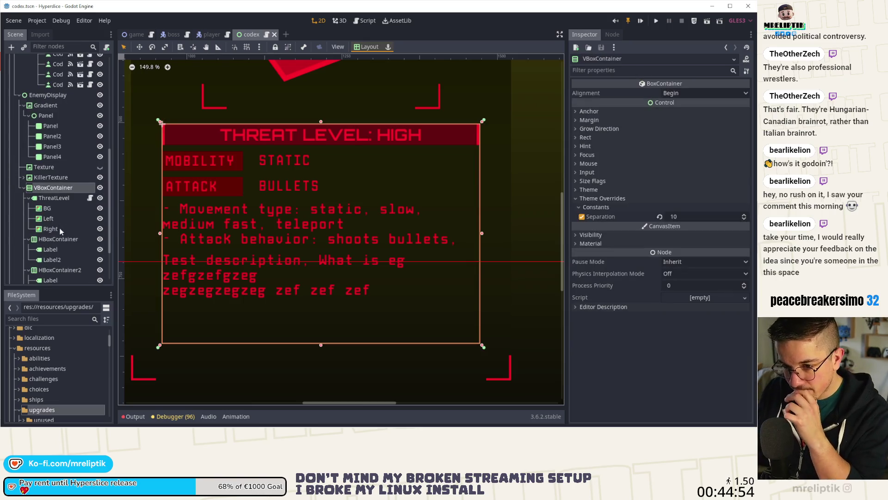
pyautogui.click(52, 198)
pyautogui.click(58, 238)
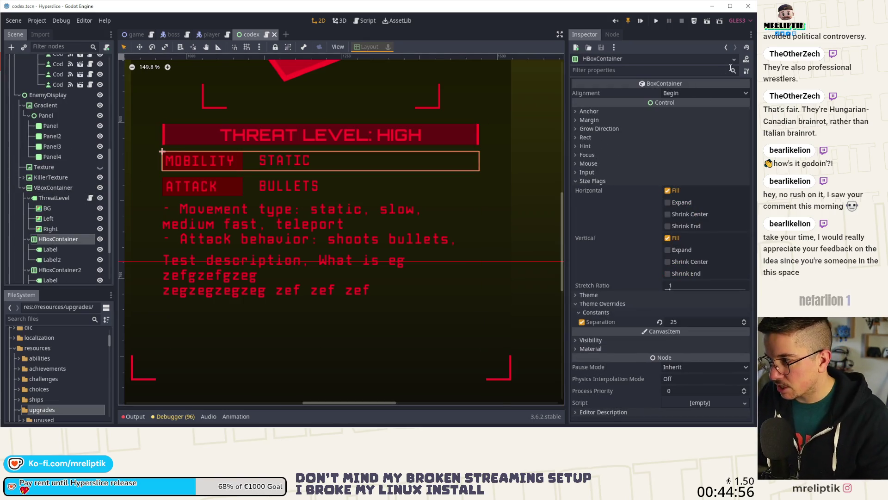
pyautogui.click(679, 93)
pyautogui.click(679, 124)
pyautogui.click(678, 94)
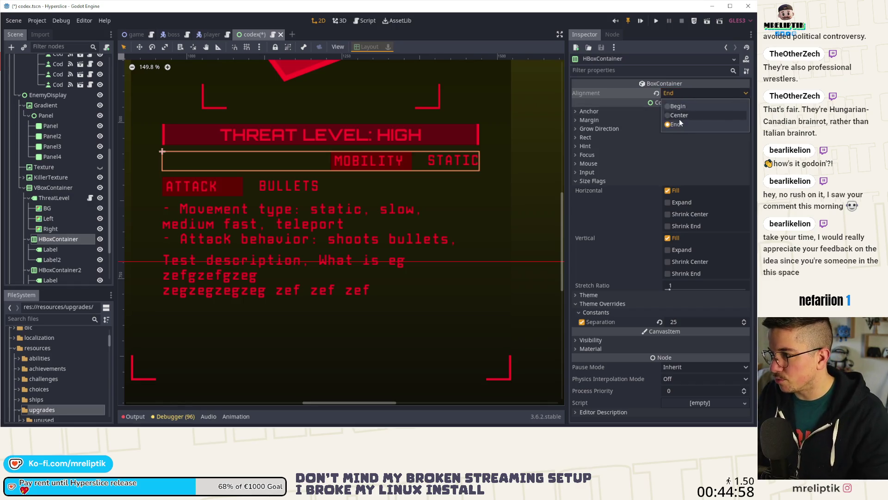
pyautogui.click(679, 114)
pyautogui.click(60, 270)
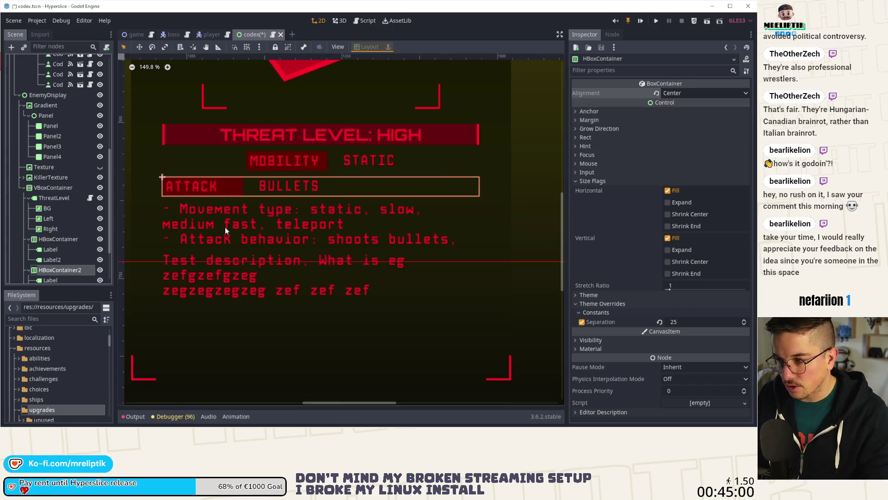
pyautogui.click(680, 93)
pyautogui.click(679, 115)
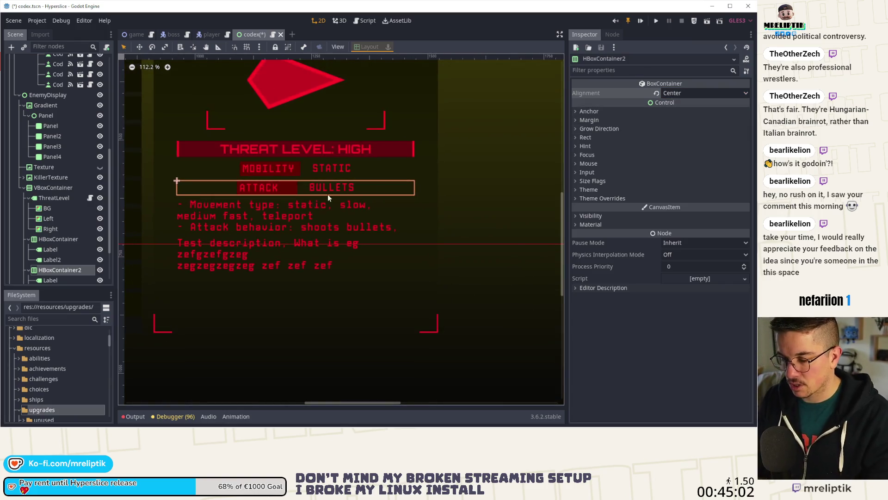
pyautogui.click(324, 213)
pyautogui.scroll(-3, 396, 173)
pyautogui.scroll(2, 343, 177)
pyautogui.scroll(-1, 342, 171)
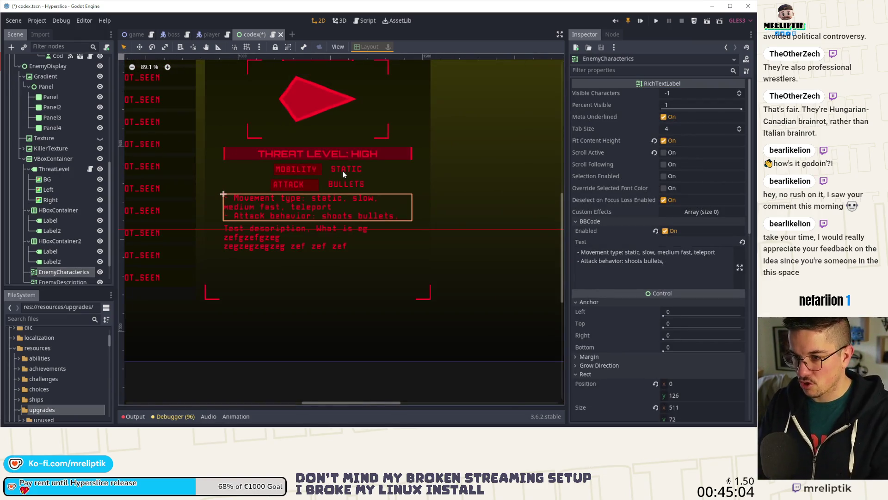
pyautogui.hotkey('ctrl', 'z')
pyautogui.hotkey('ctrl', 'z')
pyautogui.hotkey('ctrl', 's')
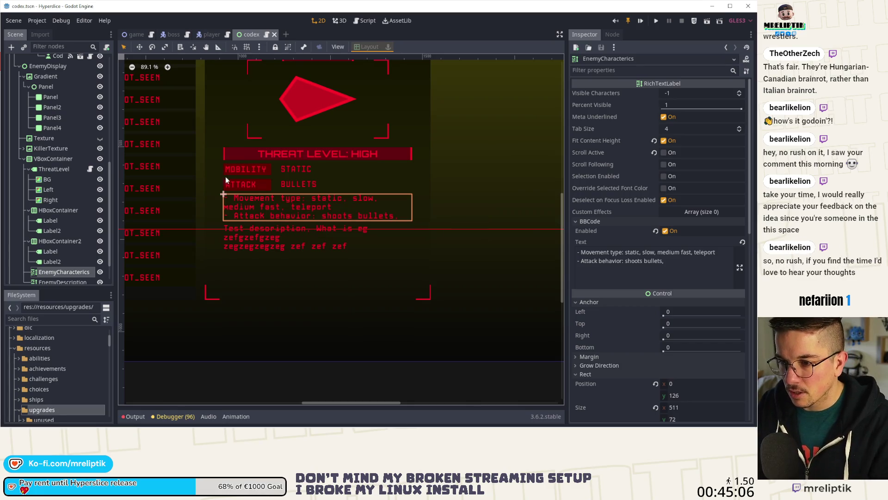
pyautogui.click(225, 176)
pyautogui.click(52, 209)
pyautogui.rightClick(53, 160)
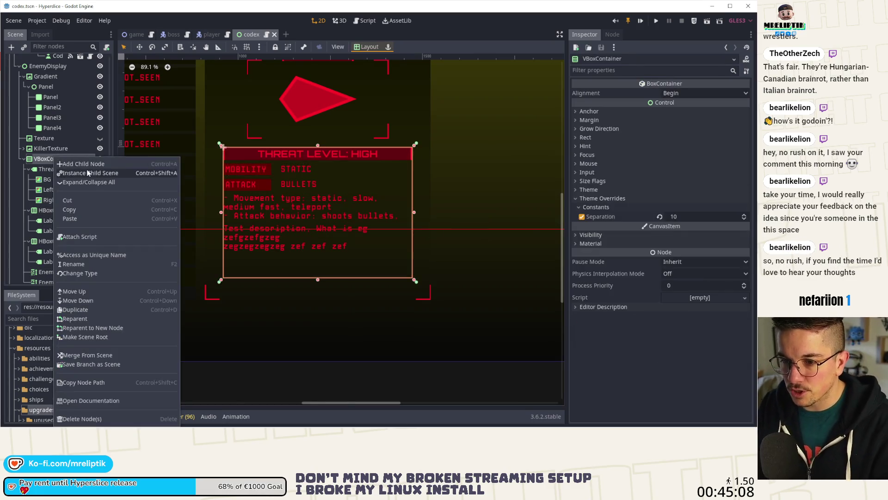
# Add a new VBoxContainer above the MOBILITY row and move both rows into it
pyautogui.click(93, 165)
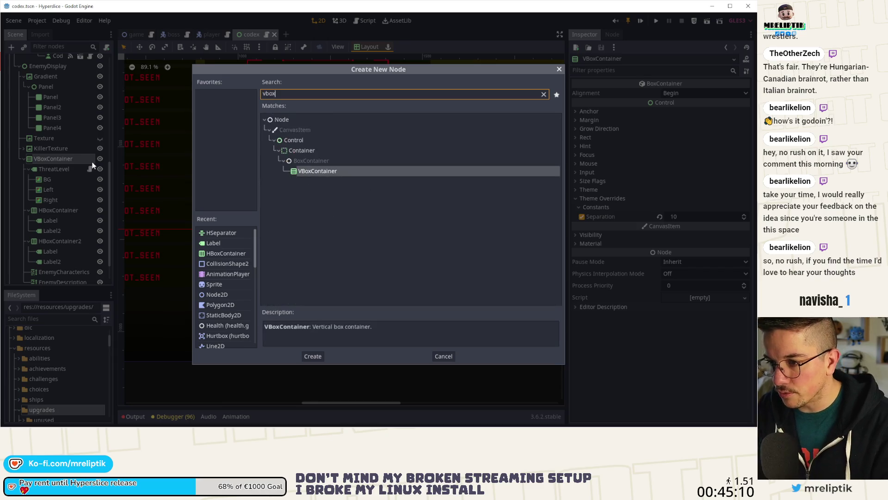
pyautogui.press('Return')
pyautogui.moveTo(43, 272); pyautogui.dragTo(51, 190)
pyautogui.click(69, 200)
pyautogui.keyDown('shift'); pyautogui.click(58, 226); pyautogui.keyUp('shift')
pyautogui.click(51, 190)
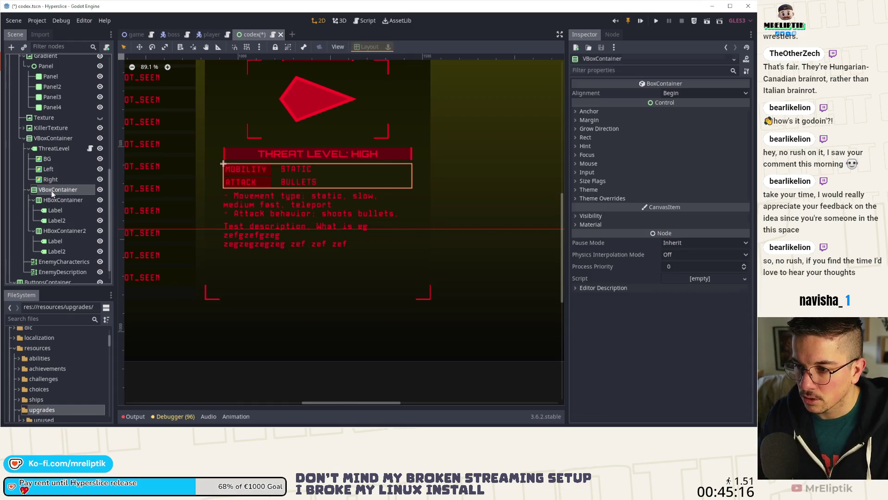
# Select the MOBILITY label, then the STATIC value label, to review its Inspector properties
pyautogui.click(371, 247)
pyautogui.click(379, 168)
pyautogui.scroll(-1, 329, 168)
pyautogui.scroll(4, 324, 178)
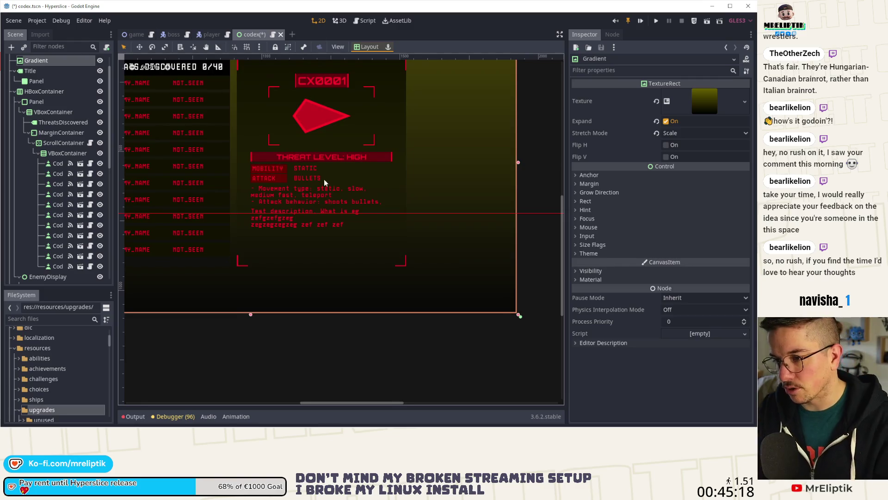
pyautogui.scroll(2, 266, 171)
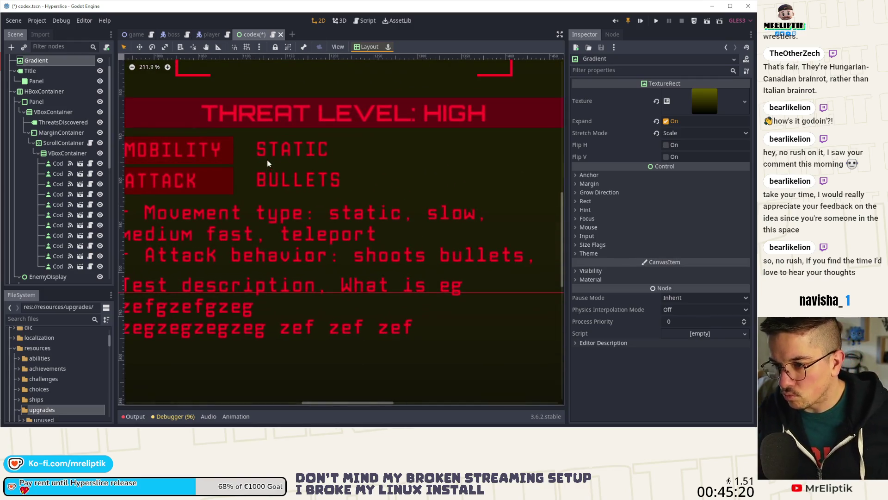
pyautogui.click(221, 154)
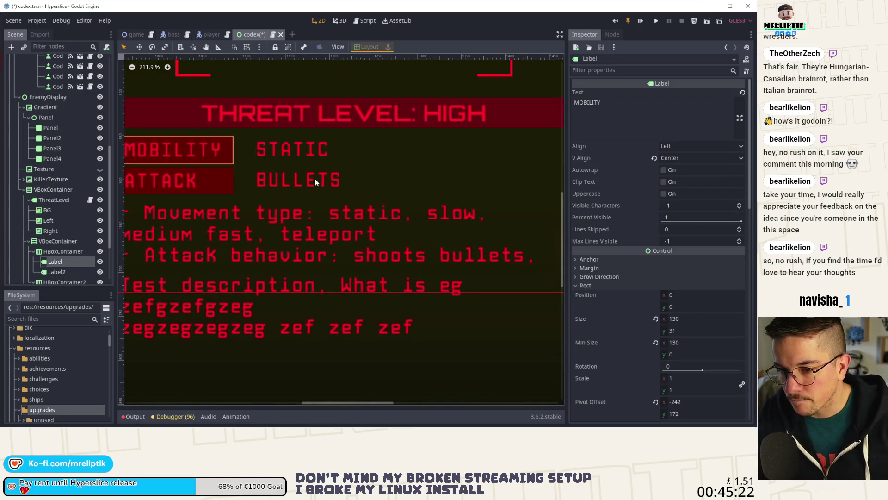
pyautogui.scroll(-2, 316, 183)
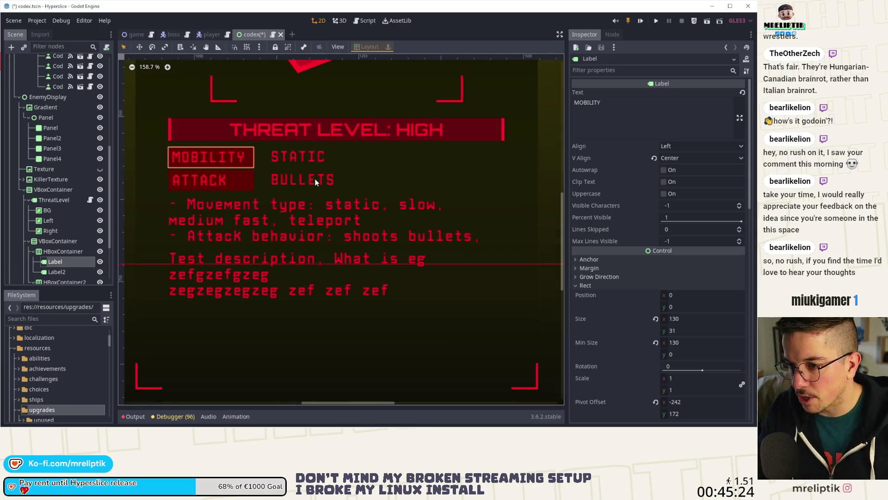
pyautogui.click(299, 159)
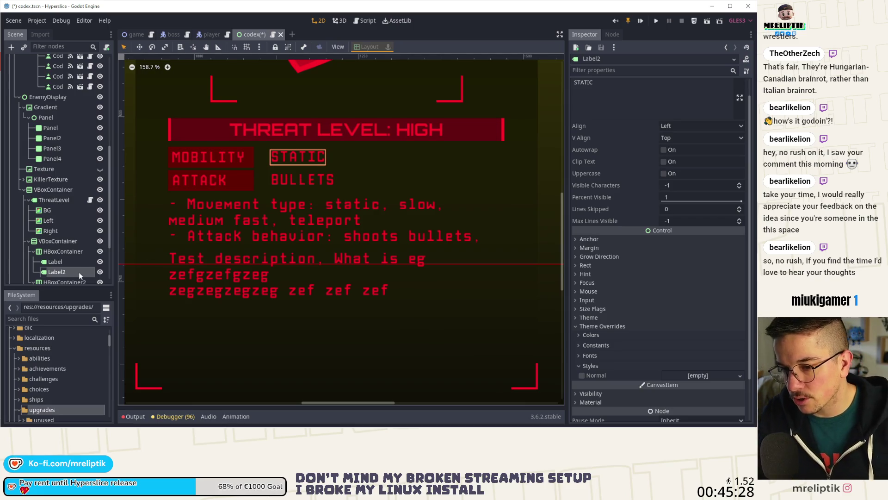
pyautogui.scroll(-2, 610, 311)
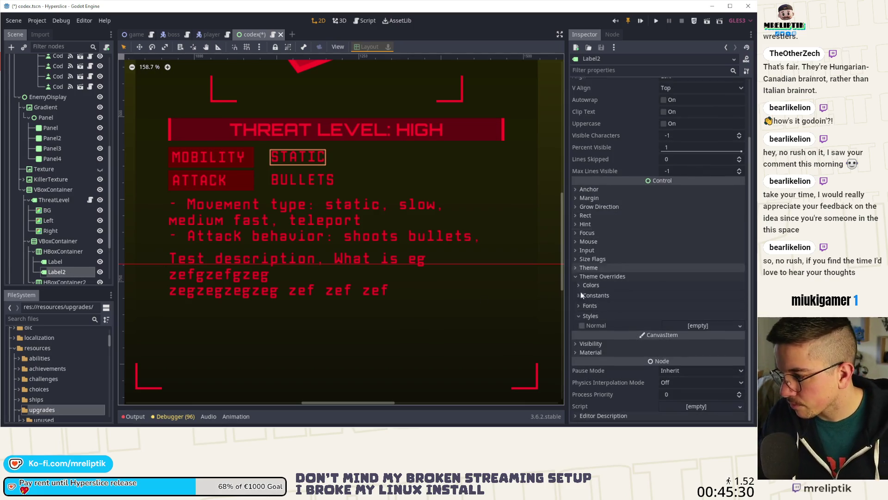
# Revert the row's Separation to 0 and give STATIC a new StyleBoxFlat Normal style
pyautogui.click(55, 254)
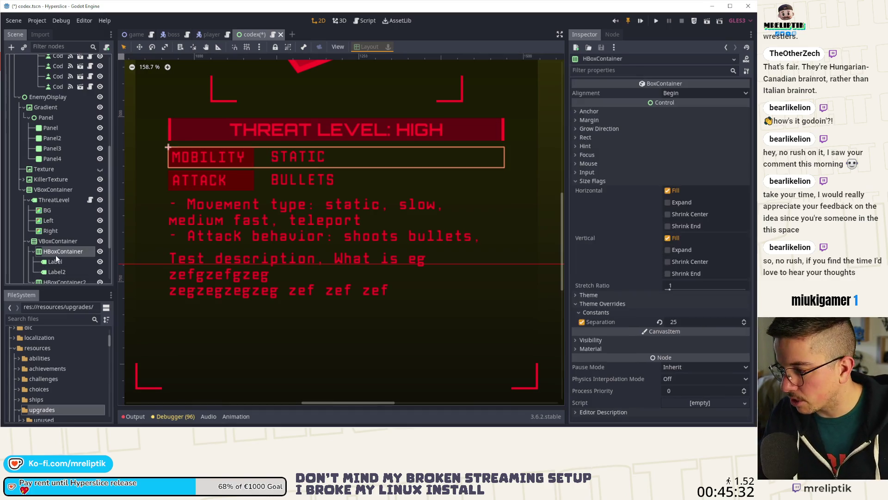
pyautogui.click(659, 321)
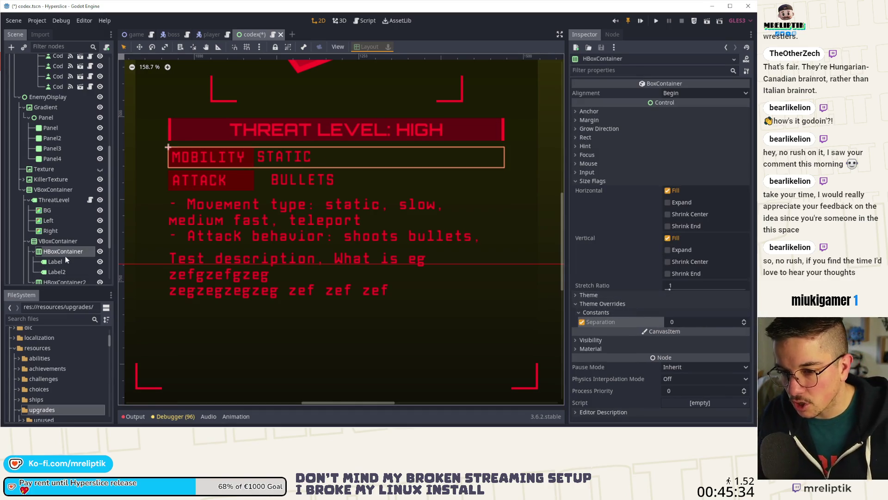
pyautogui.click(57, 271)
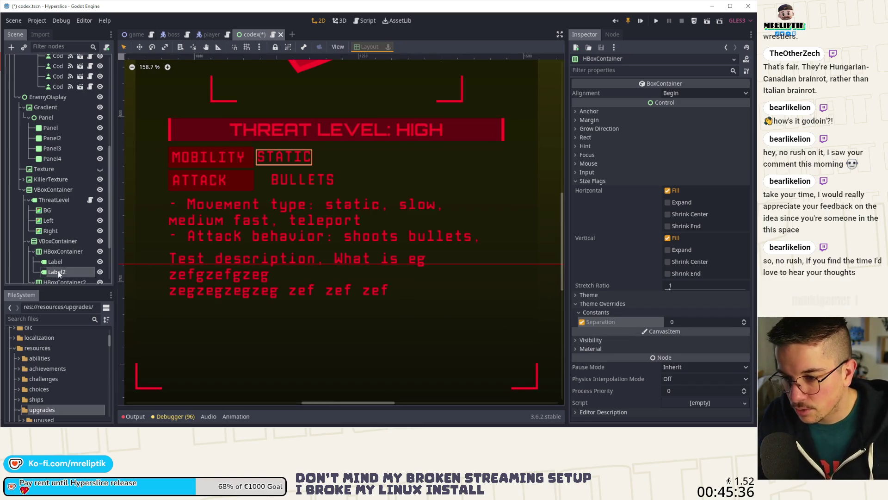
pyautogui.click(684, 324)
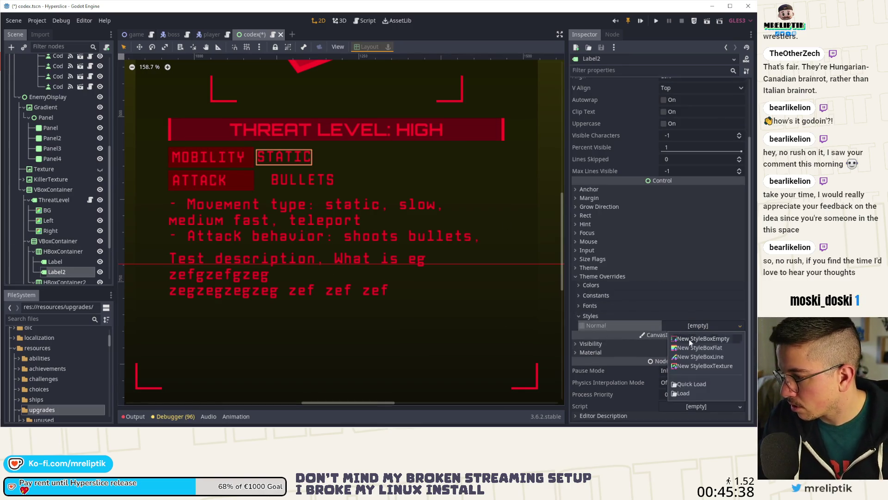
pyautogui.click(690, 344)
pyautogui.click(704, 326)
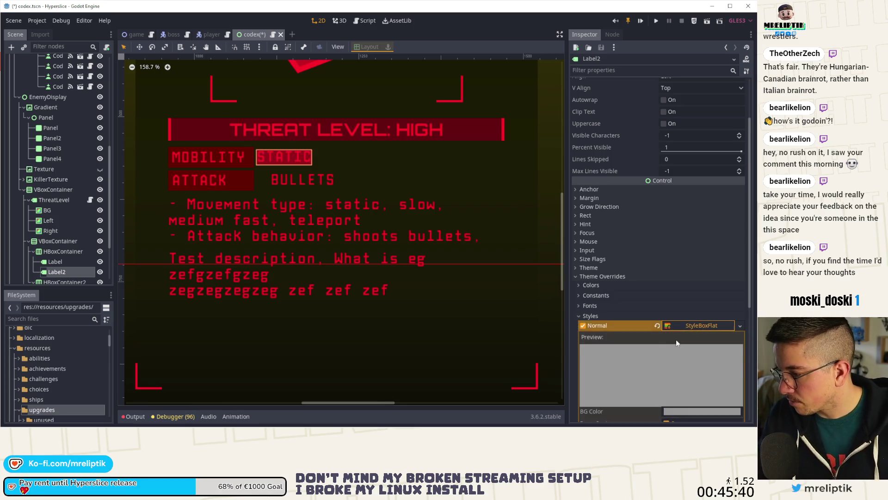
pyautogui.scroll(-5, 676, 340)
# Set the STATIC style box BG Color to dark grey #373737 and reset its red modulate
pyautogui.click(676, 200)
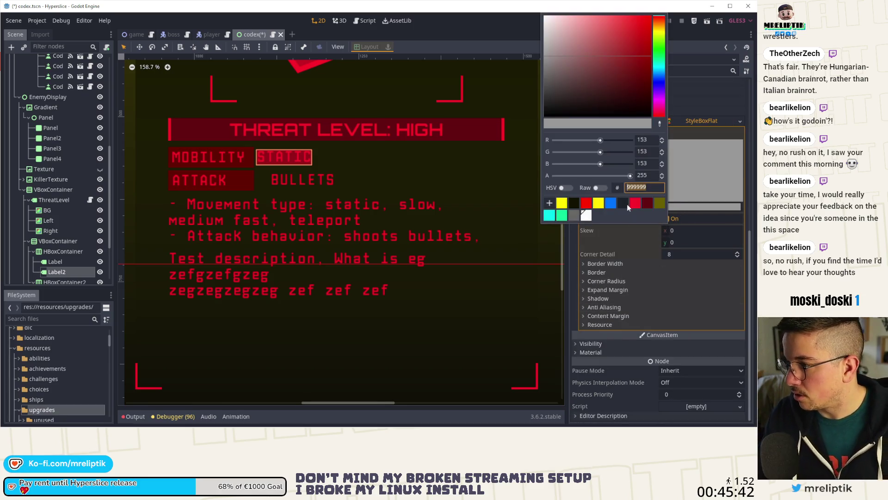
pyautogui.click(647, 202)
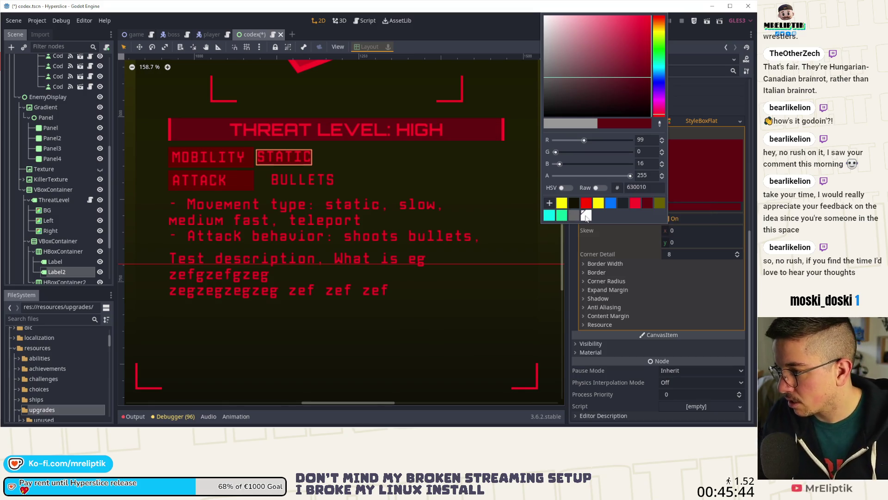
pyautogui.moveTo(648, 79); pyautogui.dragTo(660, 107)
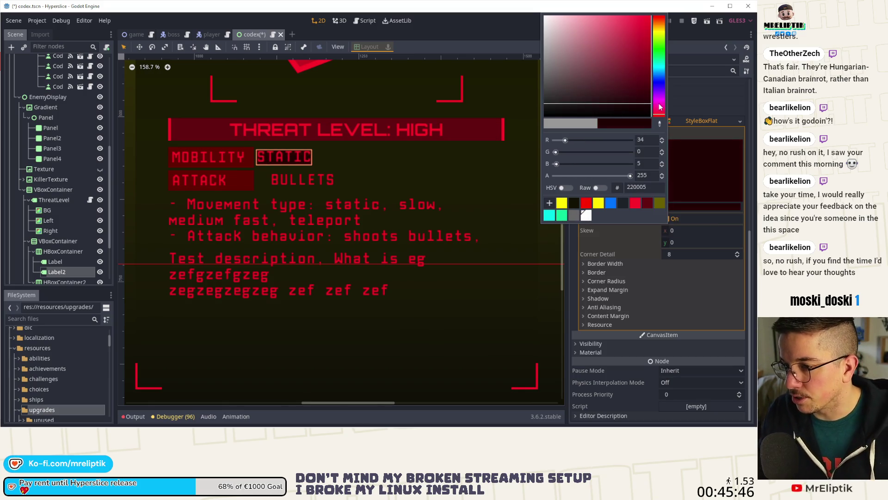
pyautogui.click(660, 202)
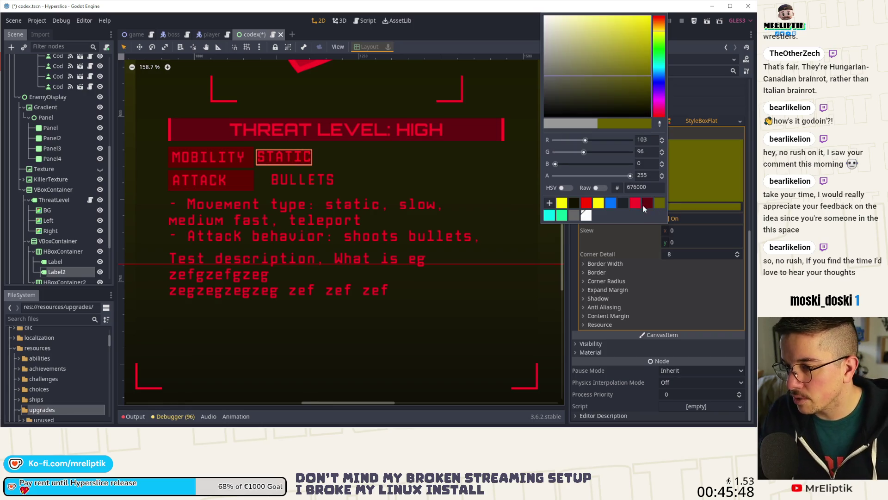
pyautogui.click(588, 344)
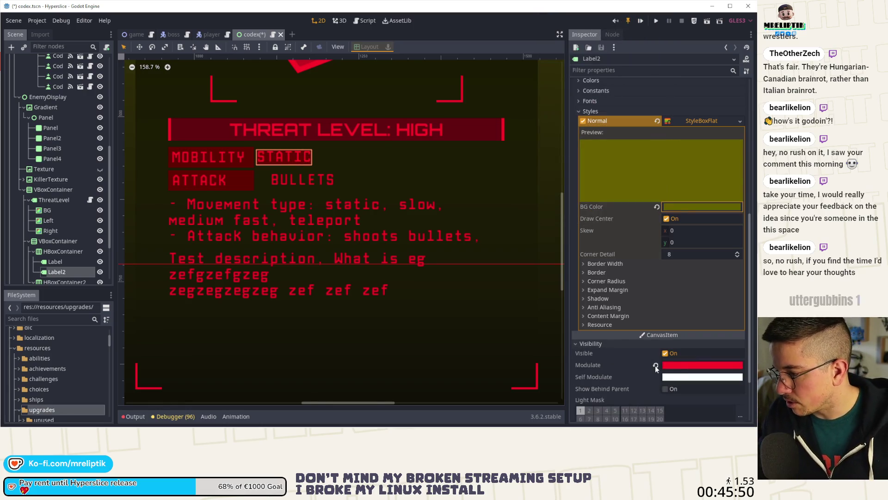
pyautogui.click(676, 209)
pyautogui.click(573, 216)
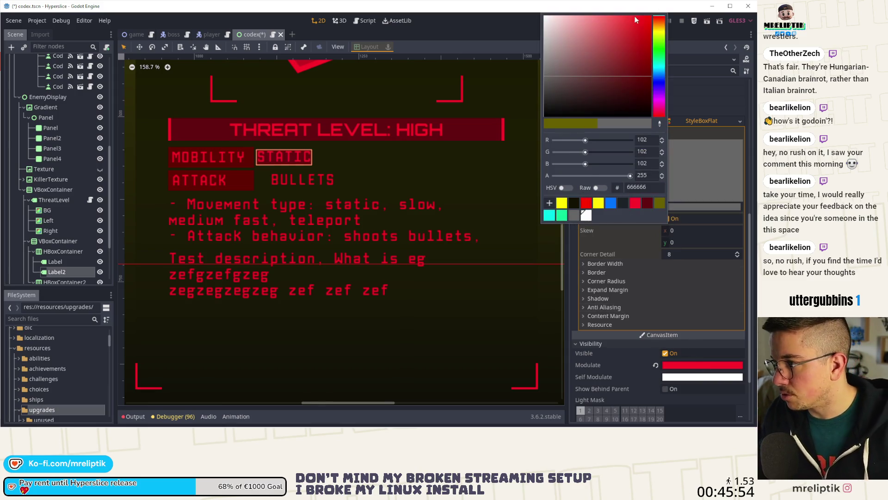
pyautogui.moveTo(485, 109); pyautogui.dragTo(479, 95)
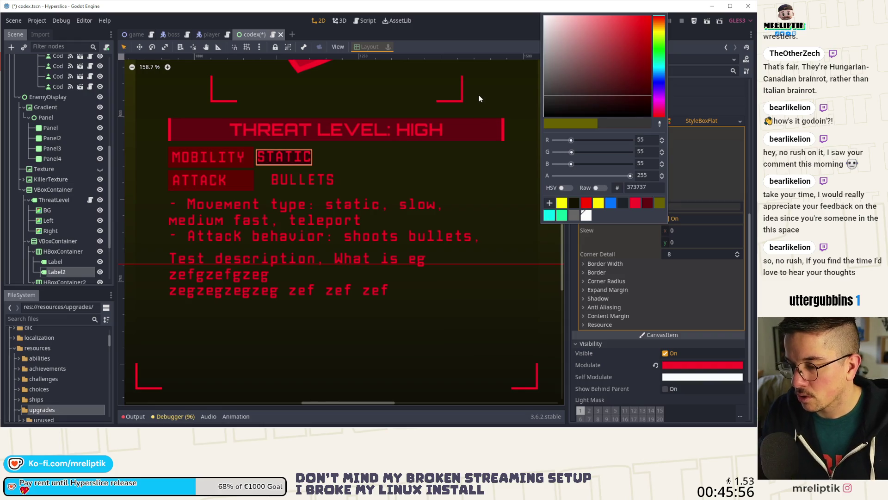
pyautogui.click(627, 369)
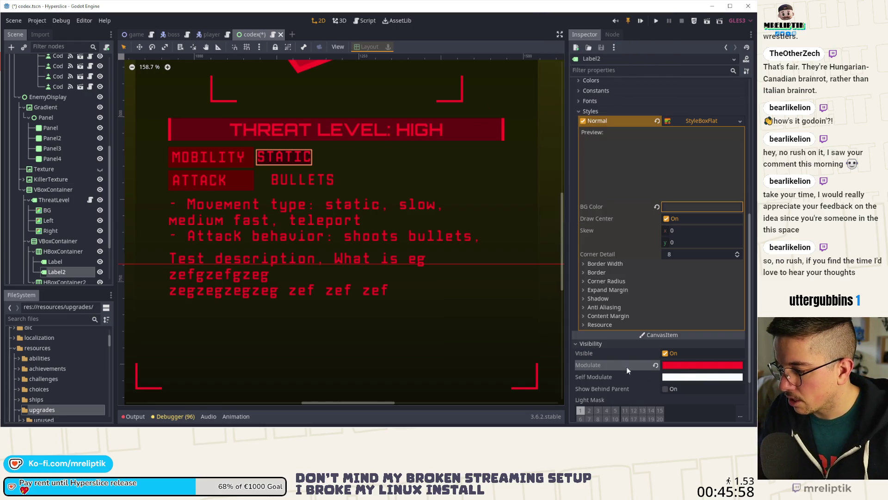
pyautogui.click(655, 365)
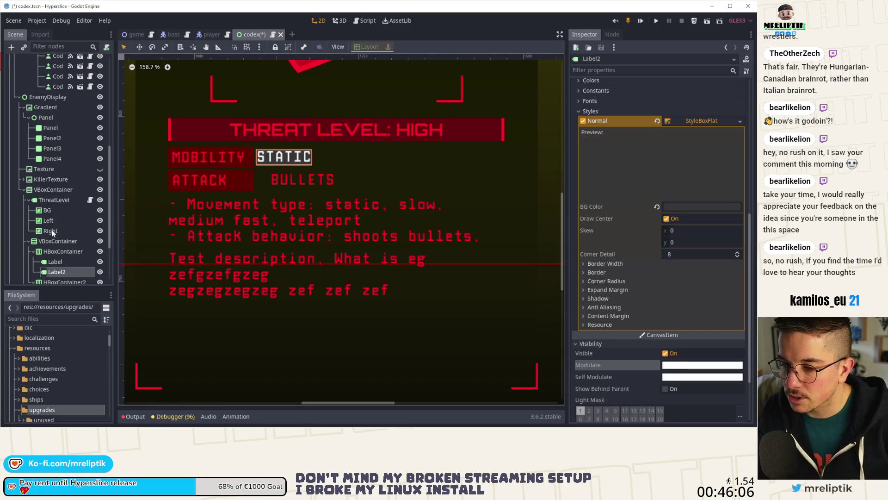
# Try a left content margin of 5 and a left expand margin of 4 on the StyleBoxFlat
pyautogui.scroll(-1, 52, 233)
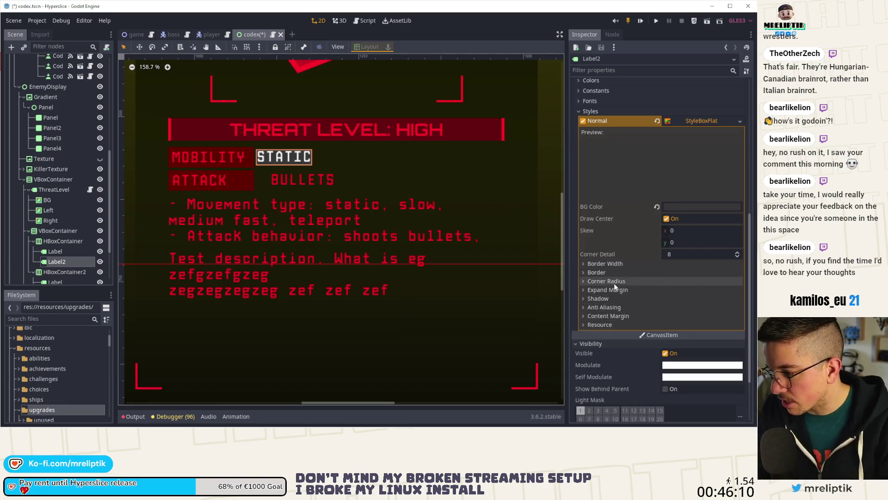
pyautogui.click(599, 316)
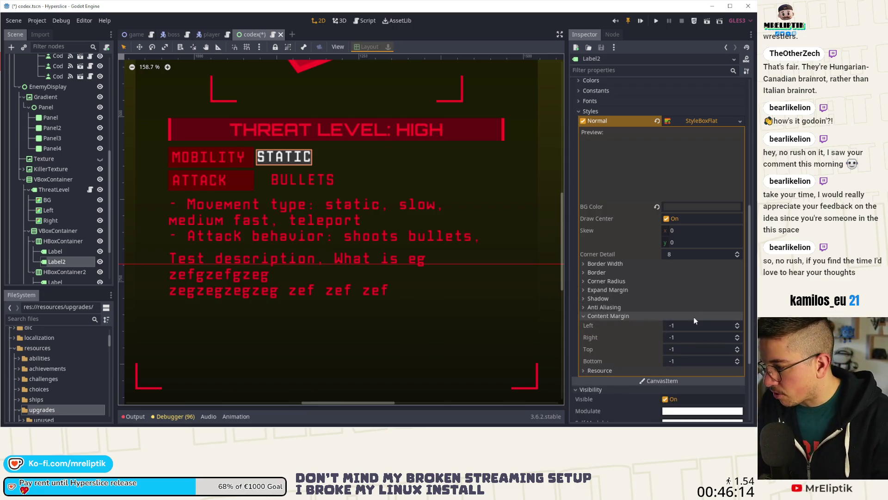
pyautogui.click(689, 325)
pyautogui.write('5')
pyautogui.press('Return')
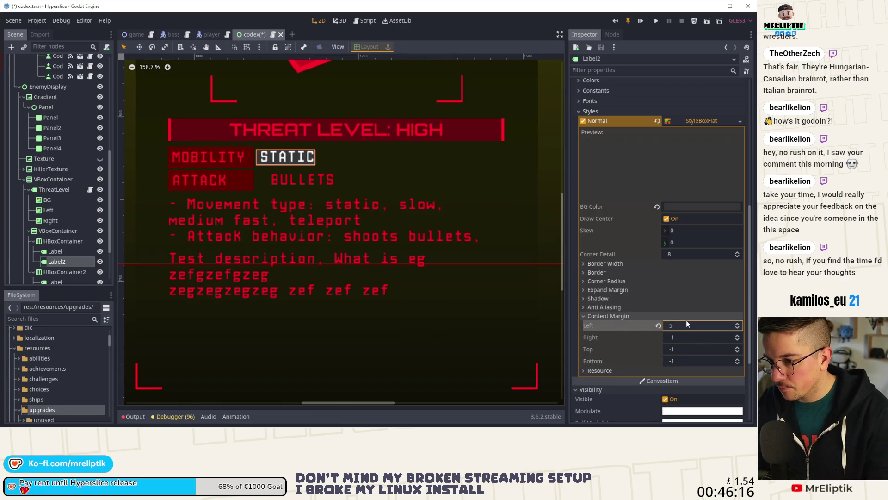
pyautogui.click(637, 289)
pyautogui.click(684, 300)
pyautogui.write('5')
pyautogui.press('Return')
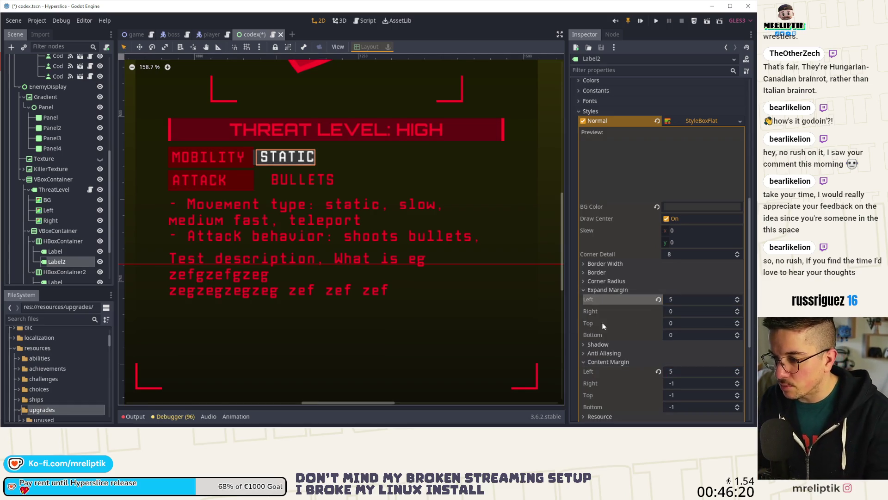
pyautogui.click(678, 300)
pyautogui.write('4')
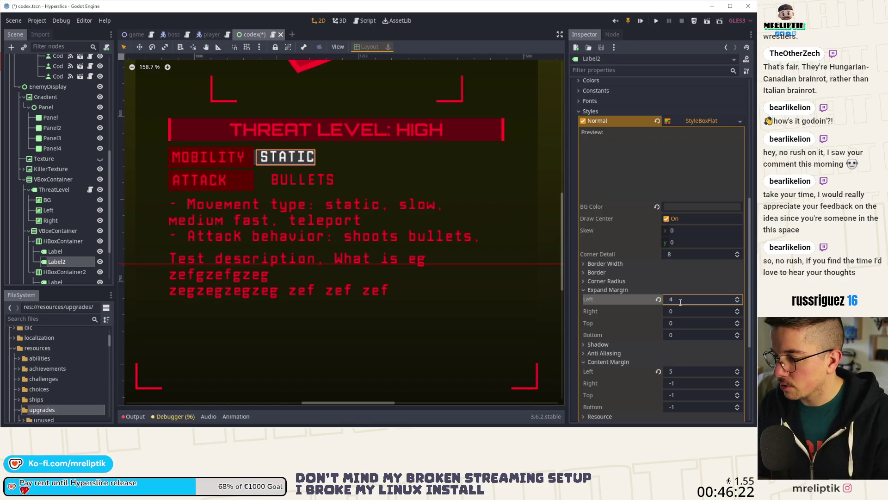
pyautogui.press('Return')
# Reset the left content margin, then set it to 15
pyautogui.click(659, 369)
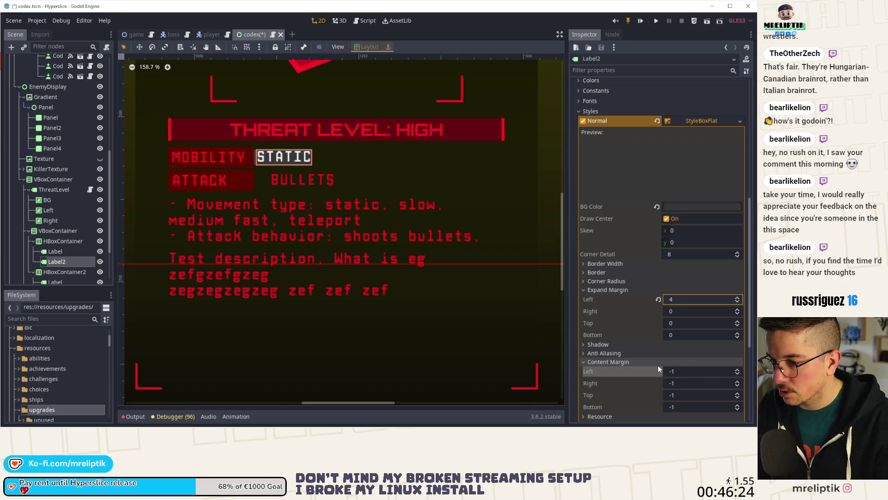
pyautogui.click(684, 299)
pyautogui.write('15')
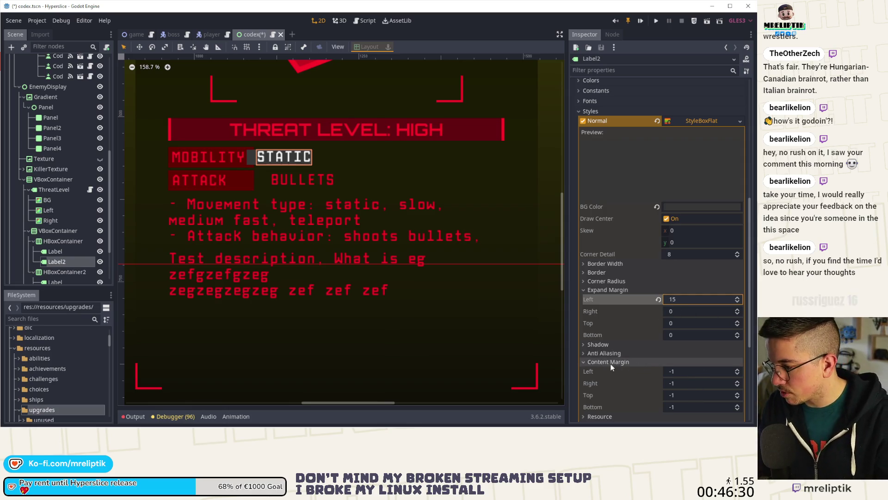
pyautogui.click(685, 372)
pyautogui.write('15')
pyautogui.press('Return')
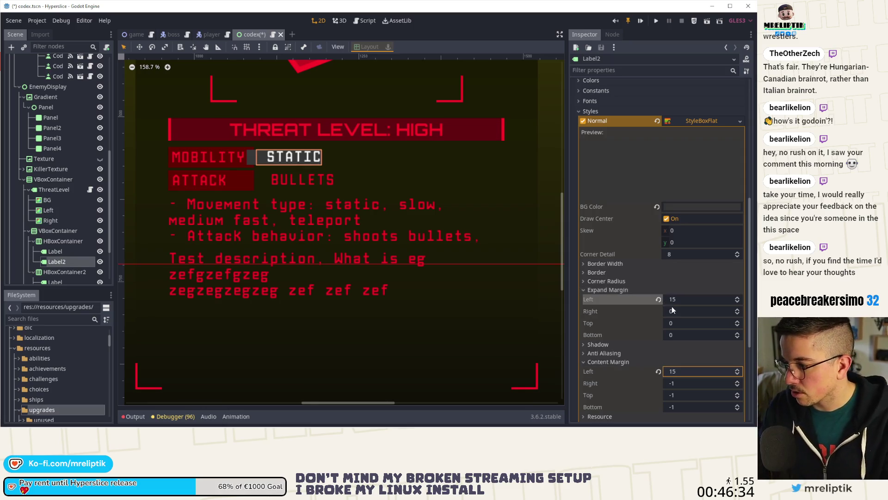
# Set the expand margins to left 4, right 0, top 5 and bottom 4
pyautogui.click(658, 299)
pyautogui.click(684, 300)
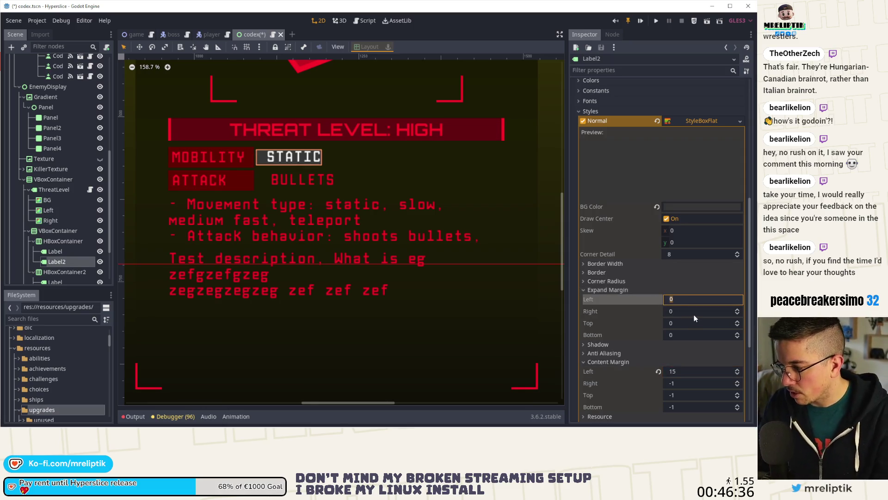
pyautogui.write('3')
pyautogui.press('Tab')
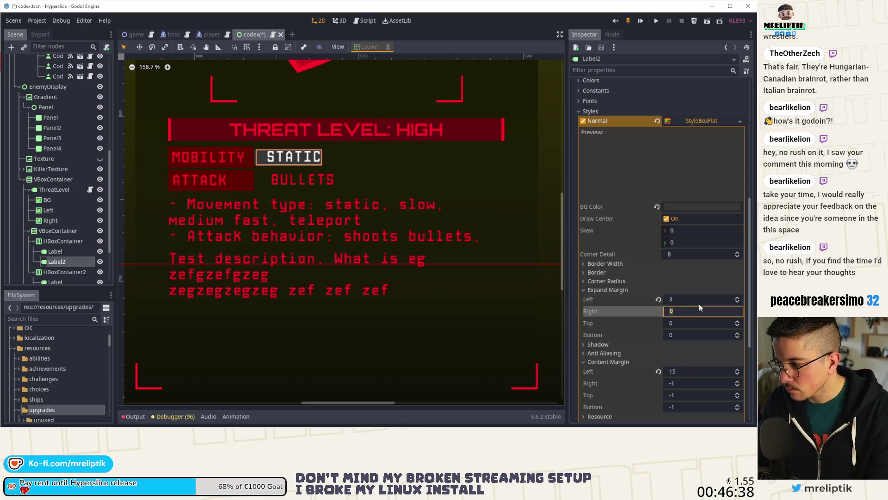
pyautogui.click(685, 300)
pyautogui.write('4')
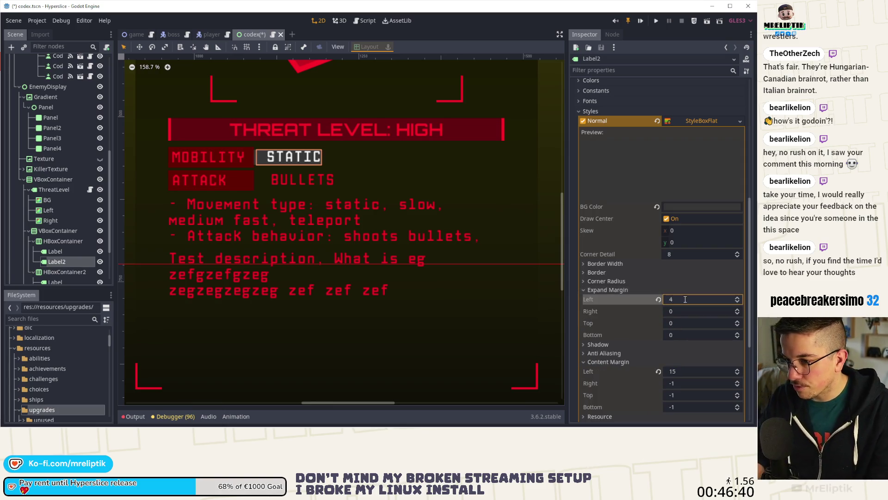
pyautogui.click(702, 310)
pyautogui.press('Return')
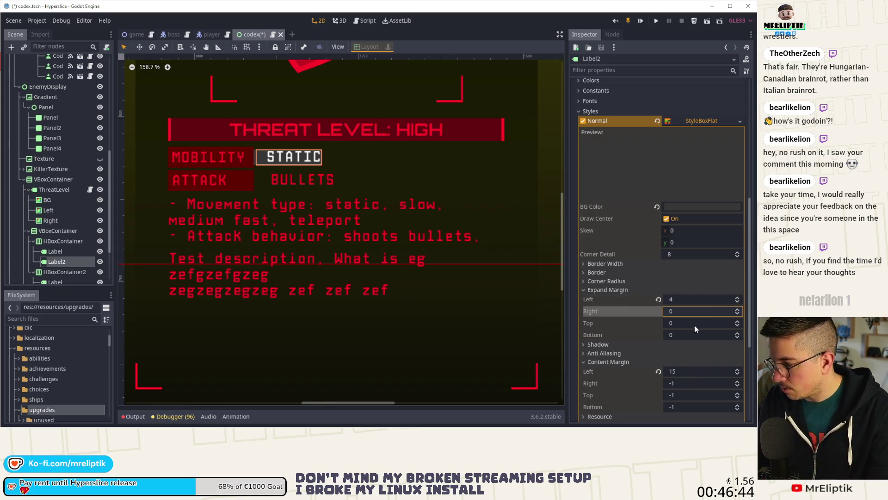
pyautogui.click(689, 323)
pyautogui.write('5')
pyautogui.click(686, 335)
pyautogui.write('5')
pyautogui.press('BackSpace')
pyautogui.write('3')
pyautogui.press('Return')
pyautogui.press('BackSpace')
pyautogui.write('4')
pyautogui.press('Return')
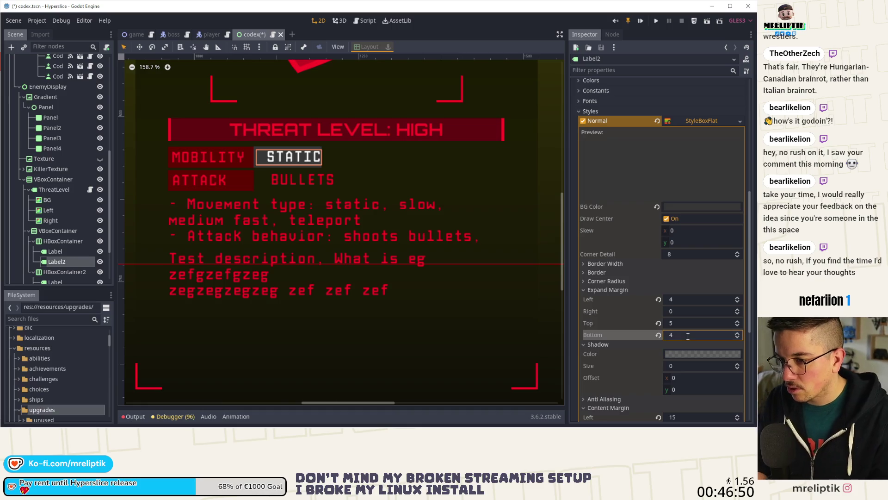
pyautogui.scroll(5, 250, 157)
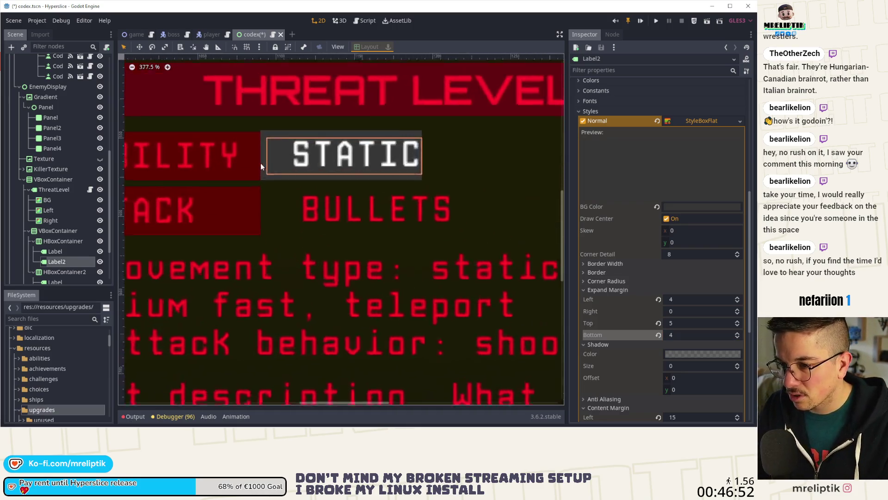
pyautogui.scroll(3, 260, 163)
pyautogui.click(738, 325)
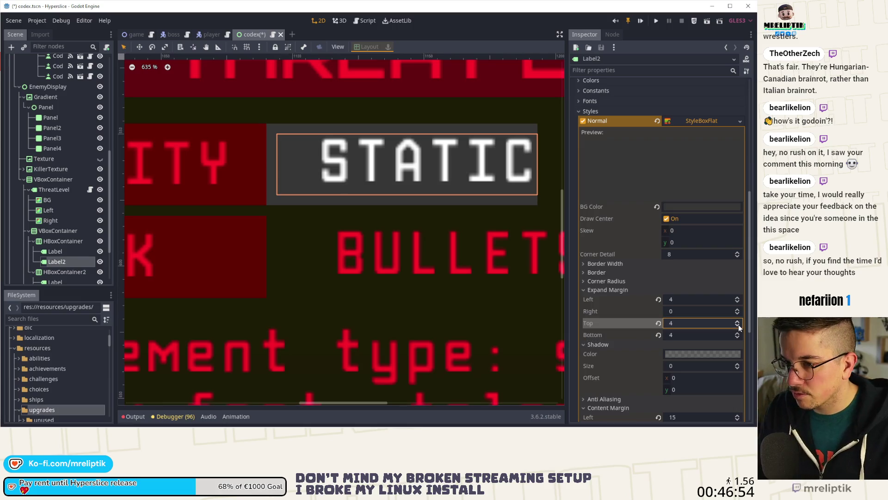
pyautogui.scroll(-7, 256, 284)
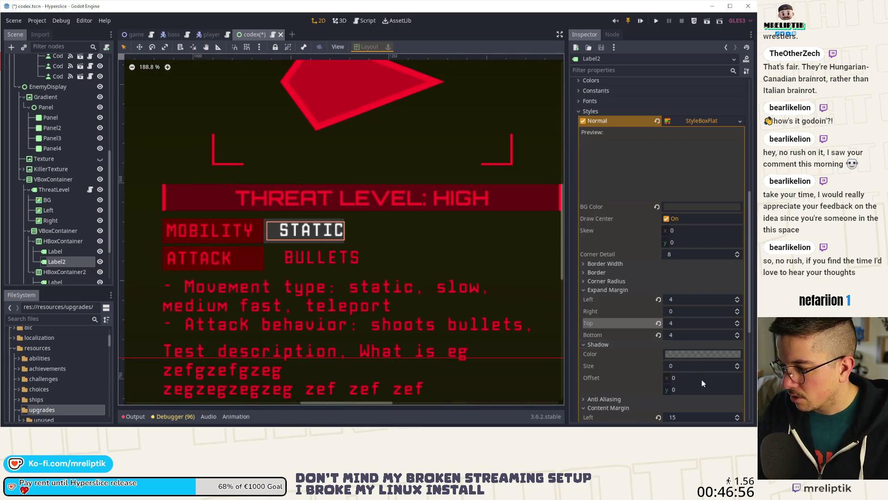
pyautogui.scroll(1, 694, 370)
pyautogui.scroll(1, 600, 287)
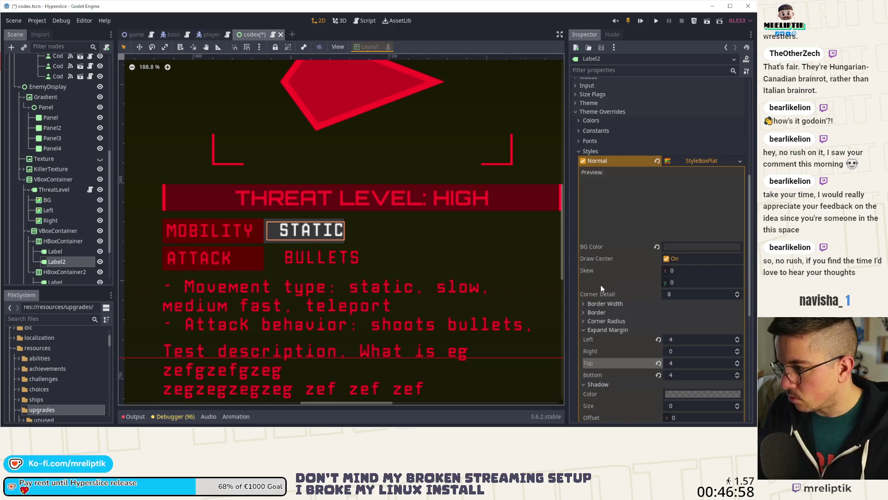
pyautogui.scroll(5, 595, 250)
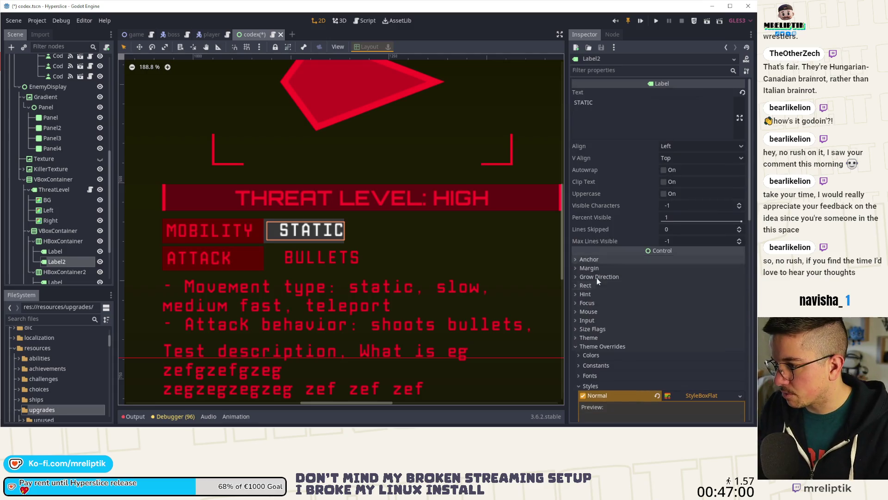
pyautogui.click(593, 329)
pyautogui.scroll(-4, 299, 262)
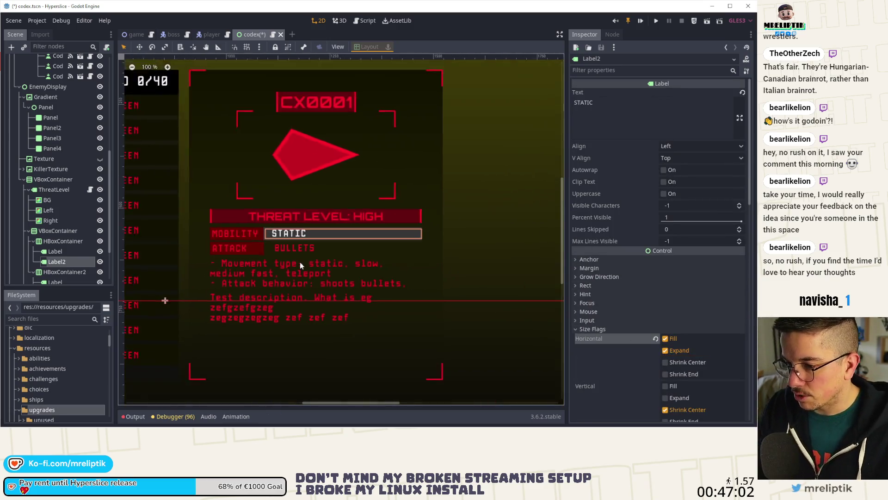
pyautogui.click(368, 257)
pyautogui.scroll(1, 368, 257)
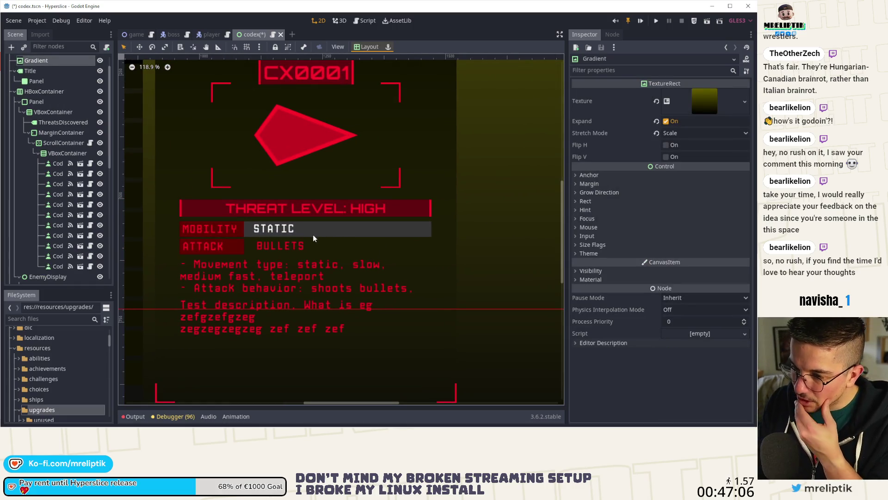
# Copy the thin red bar beside THREAT LEVEL under the MOBILITY label
pyautogui.click(180, 207)
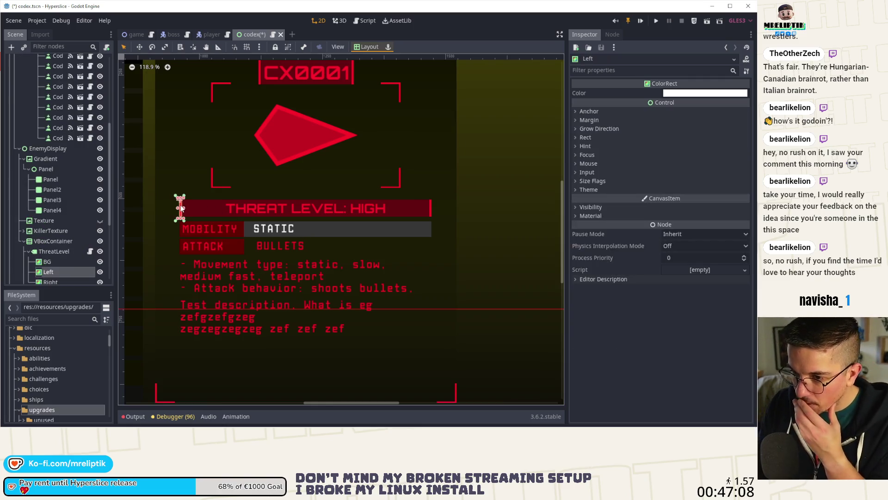
pyautogui.click(63, 263)
pyautogui.click(52, 272)
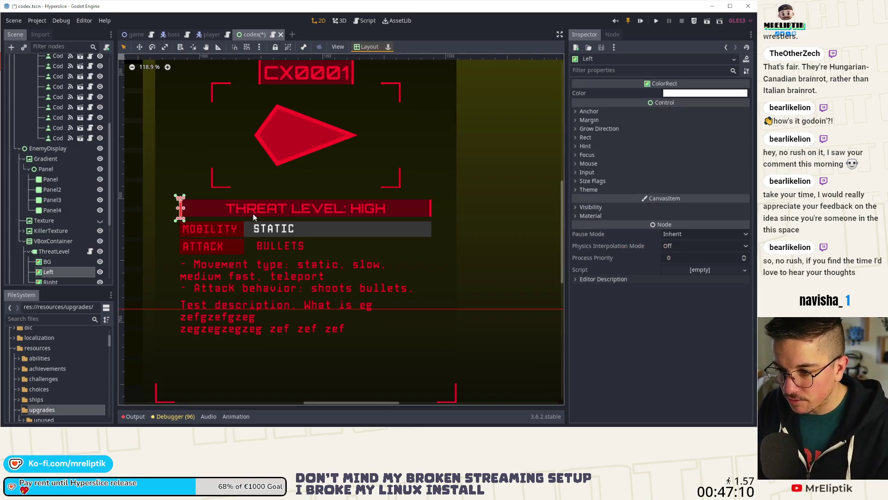
pyautogui.scroll(3, 254, 216)
pyautogui.click(210, 231)
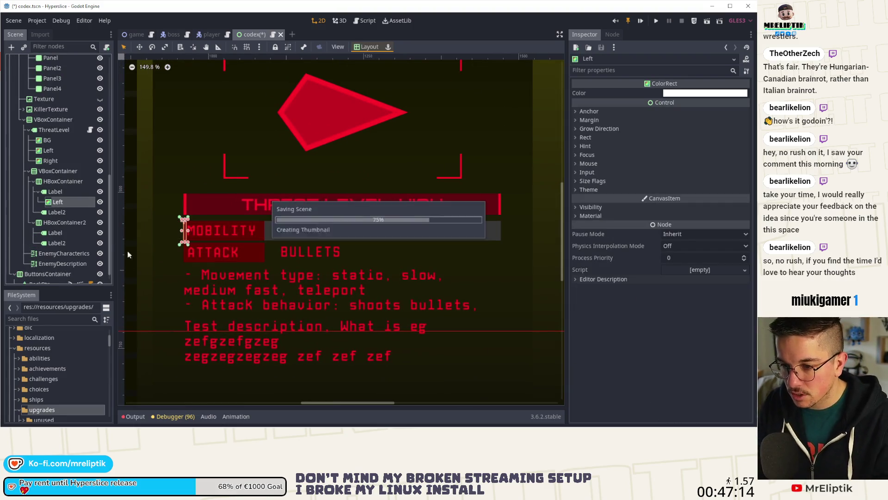
pyautogui.click(169, 276)
# Turn on Show Behind Parent for the new MOBILITY bar and save the scene
pyautogui.scroll(4, 185, 248)
pyautogui.click(188, 220)
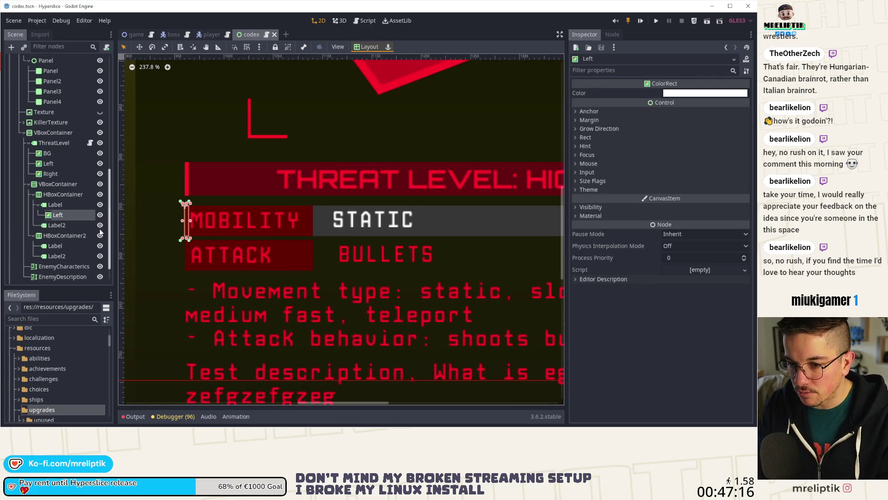
pyautogui.click(591, 207)
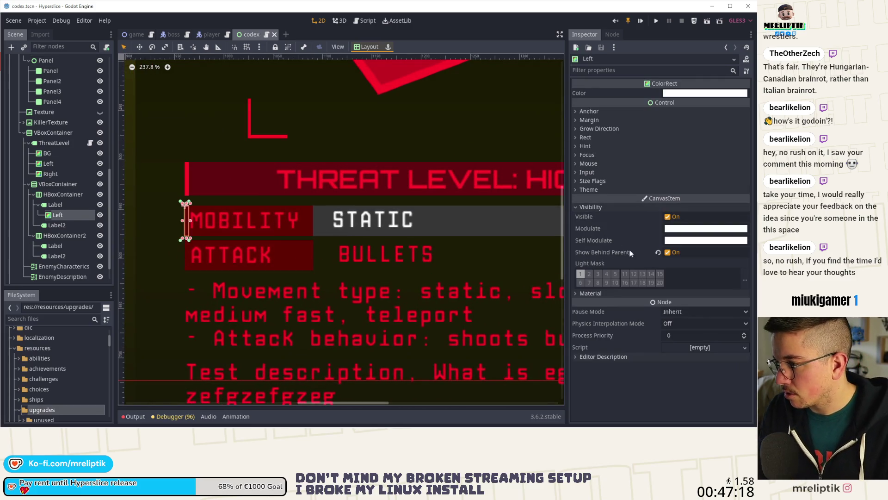
pyautogui.click(666, 252)
pyautogui.click(229, 246)
pyautogui.scroll(-6, 250, 271)
pyautogui.hotkey('ctrl', 's')
# Select the STATIC value label and turn off its boxed background style
pyautogui.scroll(-1, 251, 274)
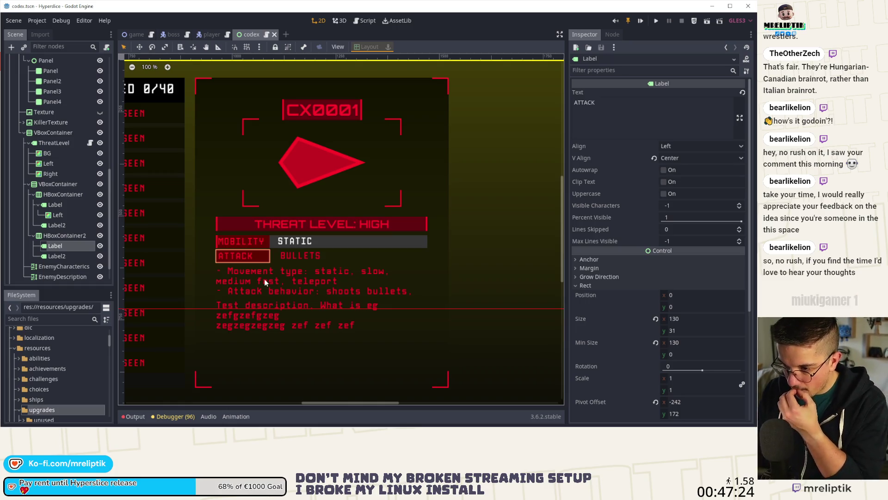
pyautogui.click(382, 255)
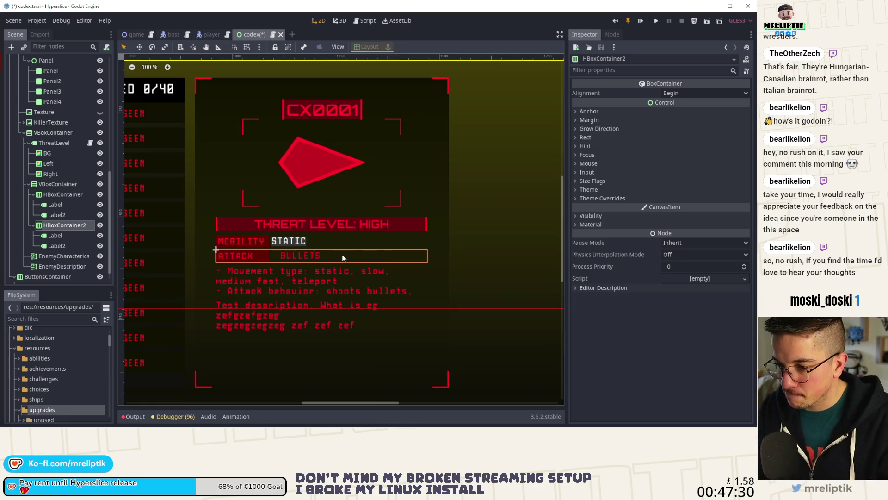
pyautogui.click(288, 241)
pyautogui.scroll(-5, 609, 360)
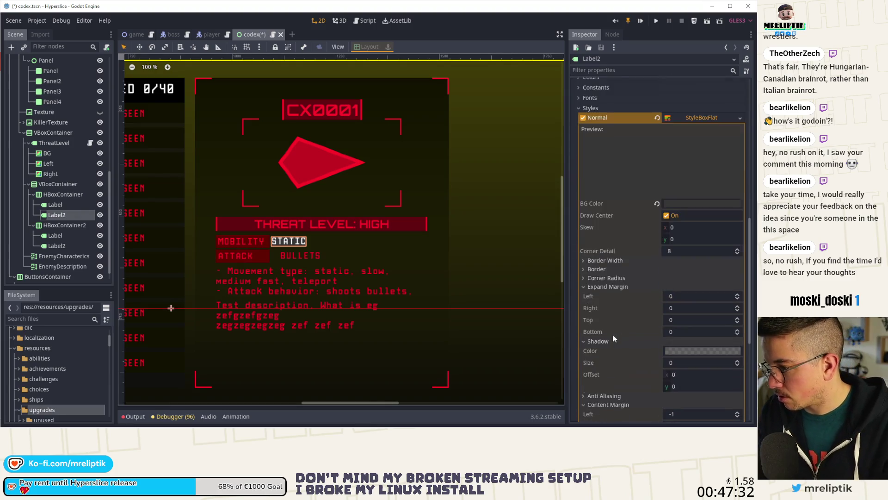
pyautogui.click(583, 118)
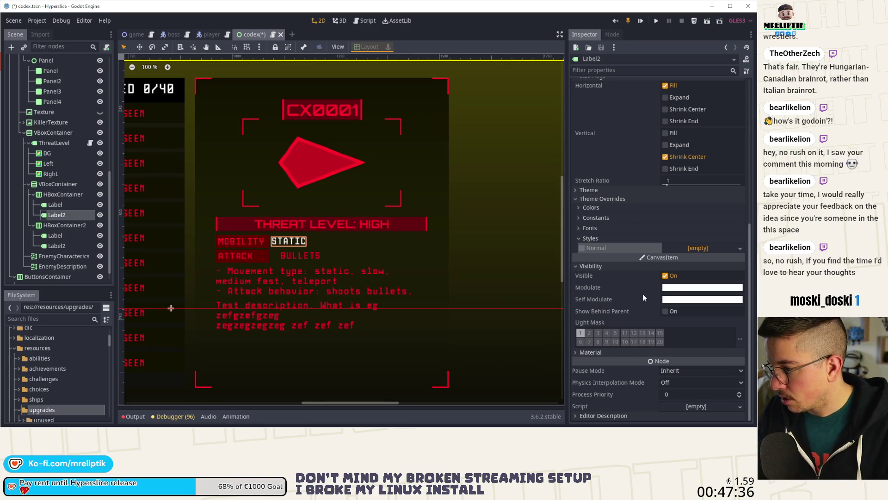
# Tint the STATIC label red through its Modulate colour
pyautogui.click(673, 292)
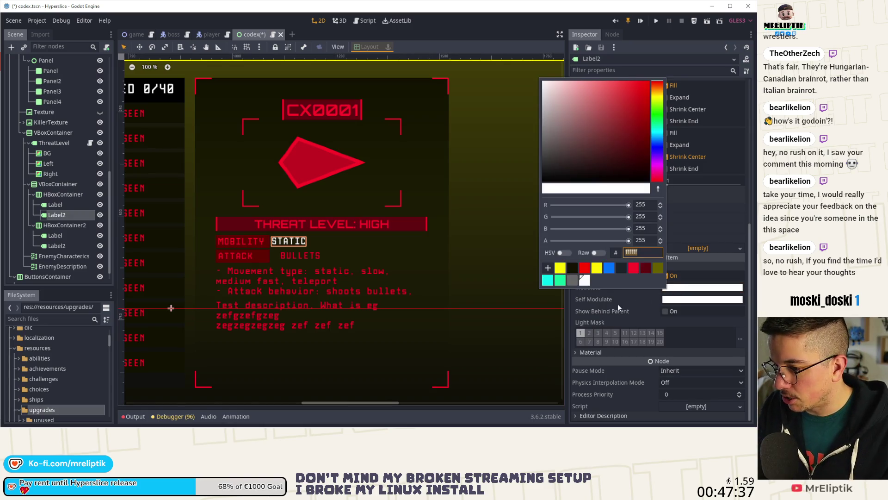
pyautogui.click(635, 269)
pyautogui.click(485, 251)
pyautogui.click(278, 245)
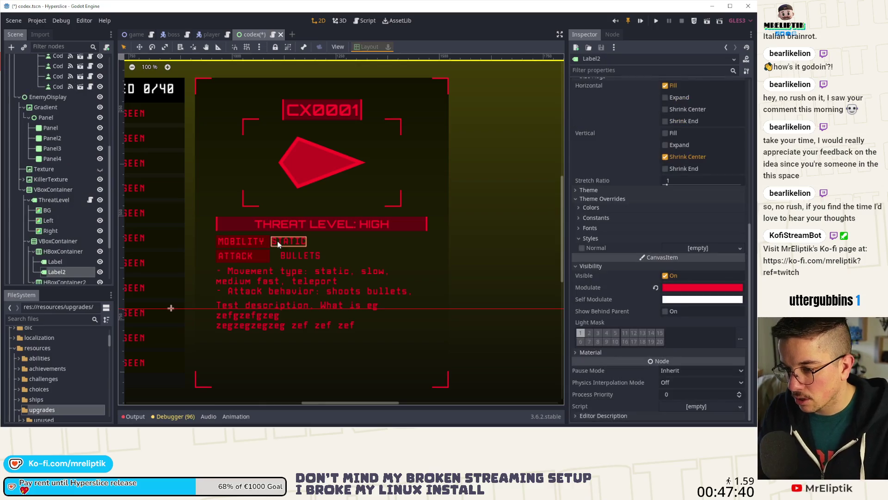
# Override the stat-row VBoxContainer's Separation, entering 15, and save the scene
pyautogui.click(59, 241)
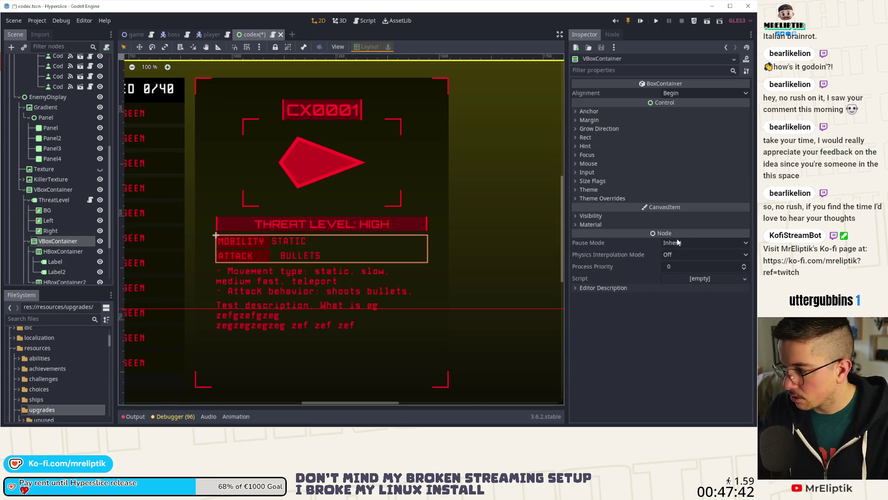
pyautogui.click(676, 208)
pyautogui.click(696, 218)
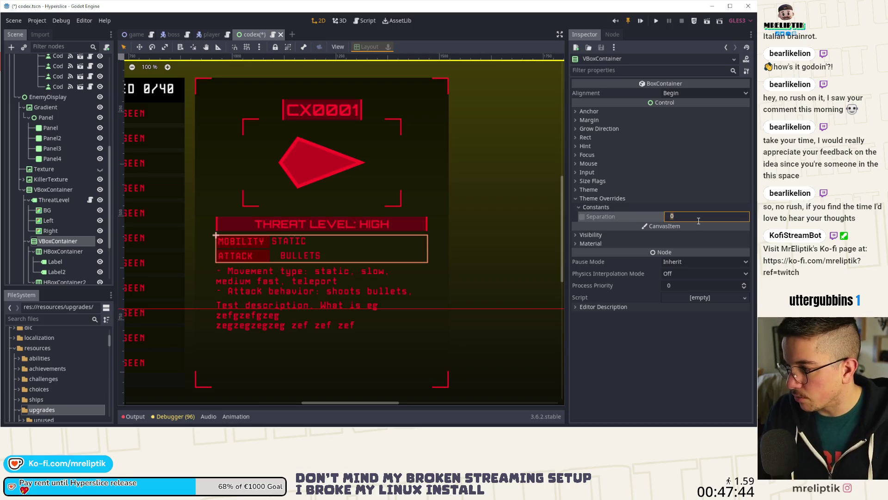
pyautogui.write('15')
pyautogui.press('Return')
pyautogui.hotkey('ctrl', 's')
# Enable the Separation override on the ATTACK and MOBILITY row containers and adjust its value
pyautogui.scroll(-5, 34, 240)
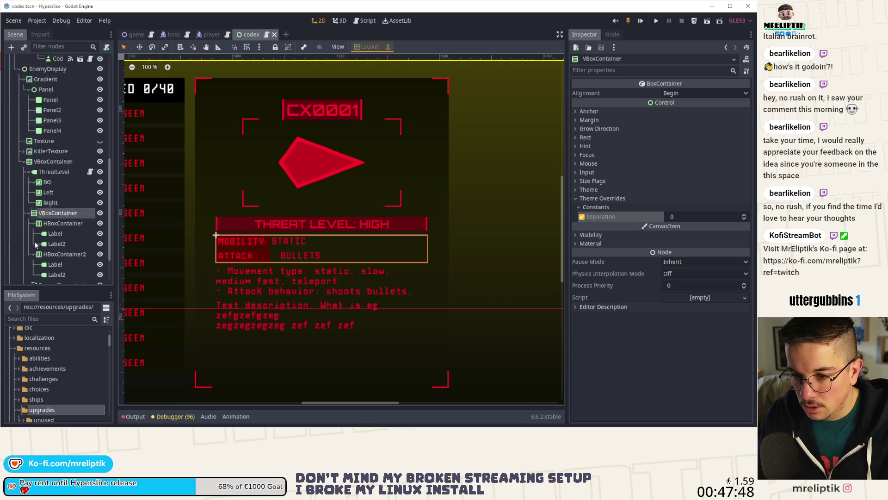
pyautogui.click(62, 181)
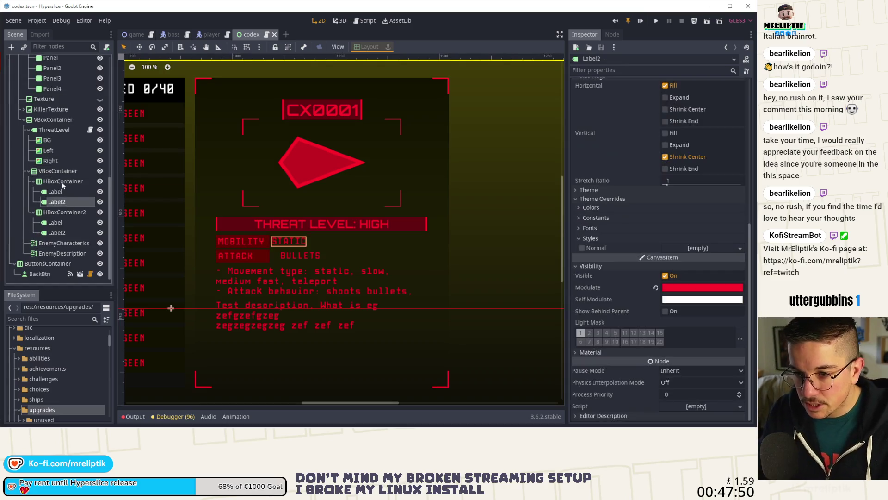
pyautogui.click(64, 213)
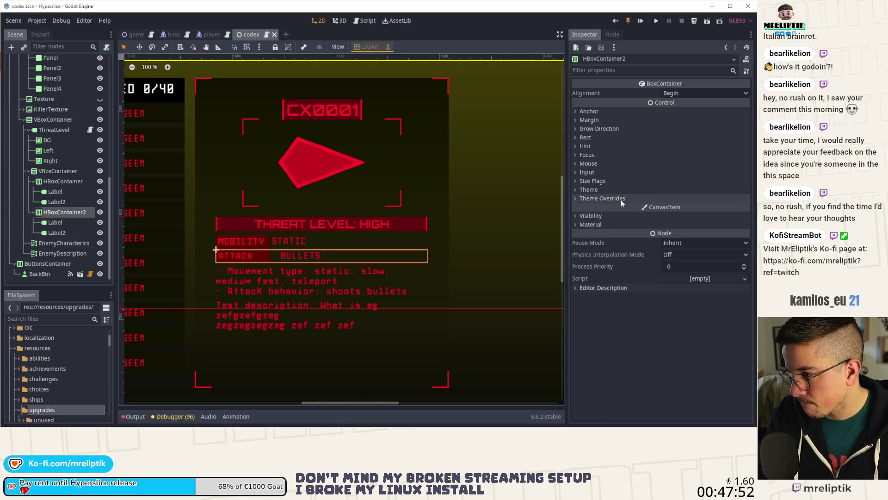
pyautogui.click(621, 199)
pyautogui.click(597, 199)
pyautogui.click(594, 200)
pyautogui.click(590, 207)
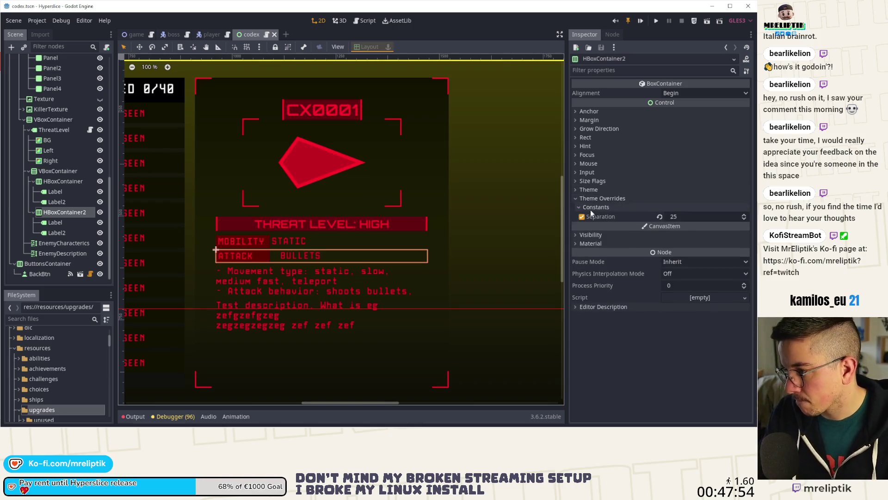
pyautogui.click(69, 180)
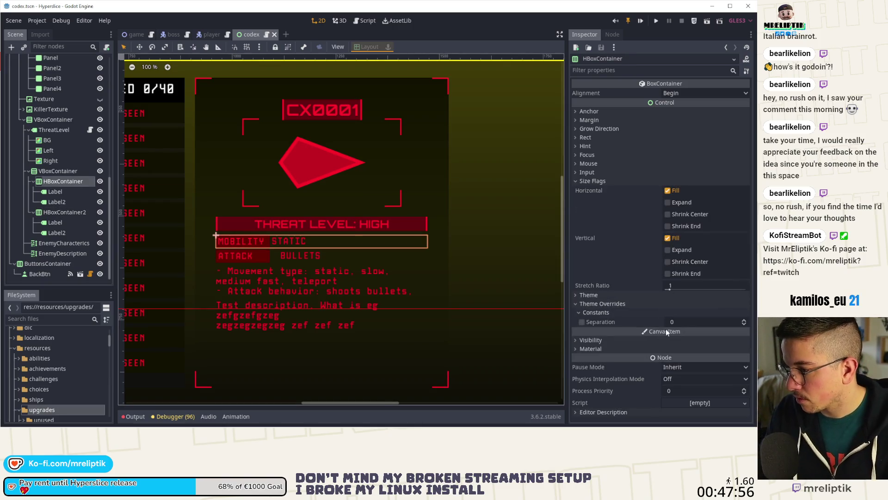
pyautogui.click(581, 321)
pyautogui.moveTo(676, 321); pyautogui.dragTo(704, 321)
pyautogui.click(328, 191)
pyautogui.scroll(-3, 329, 190)
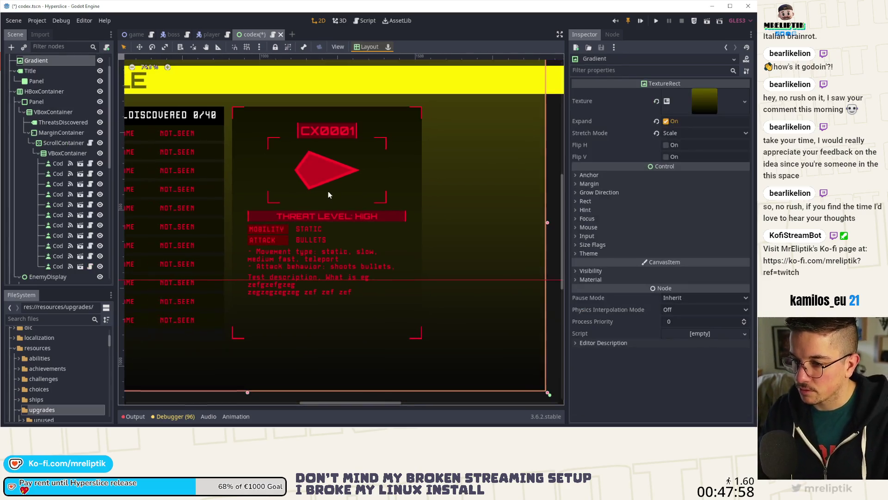
# Save the codex scene and select the enemy characteristics text block to review it
pyautogui.hotkey('ctrl', 's')
pyautogui.scroll(3, 290, 252)
pyautogui.click(302, 259)
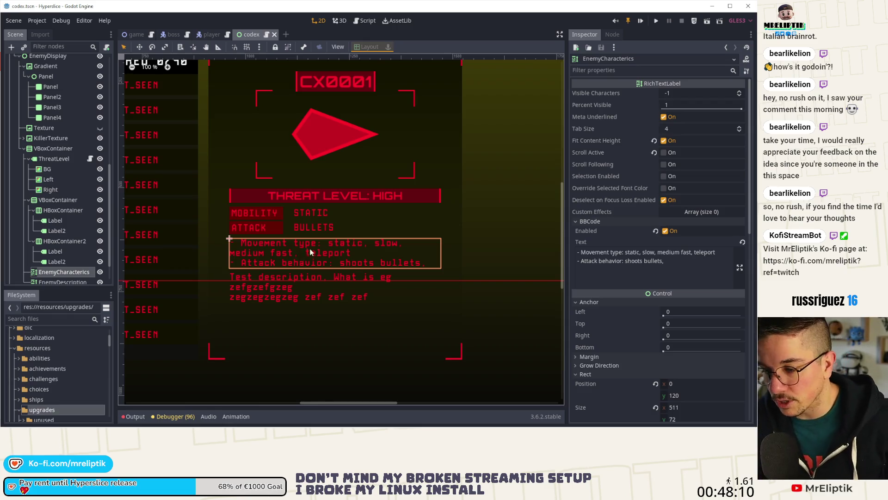
pyautogui.scroll(-1, 352, 238)
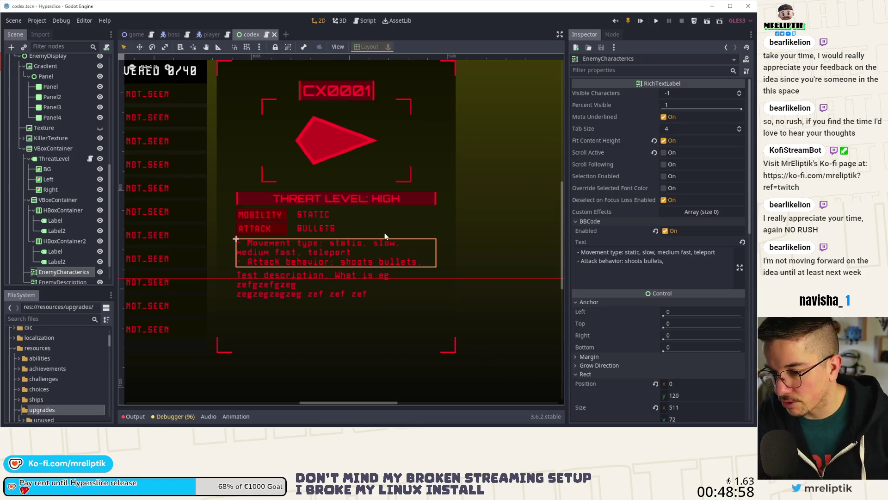
pyautogui.scroll(-3, 314, 233)
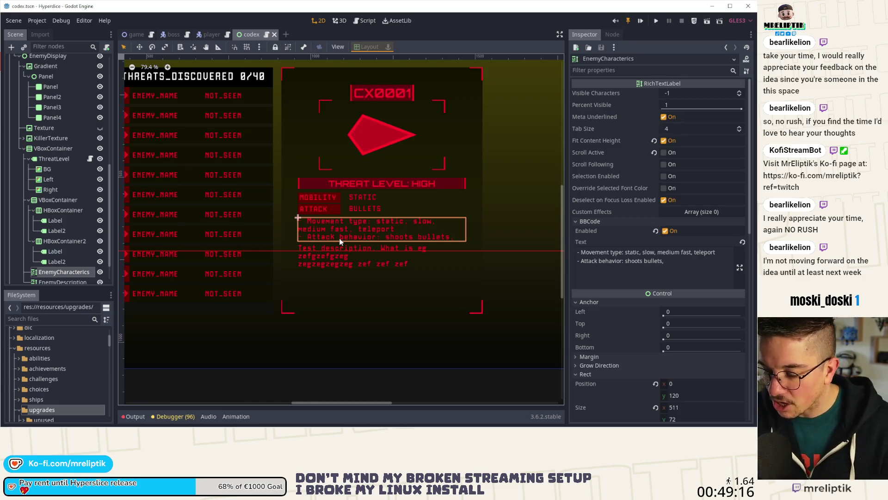
pyautogui.scroll(-2, 270, 260)
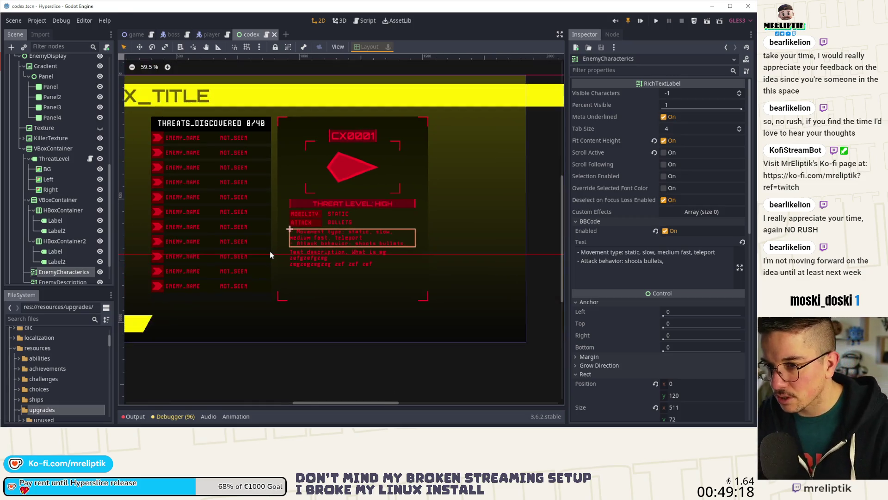
pyautogui.scroll(2, 352, 245)
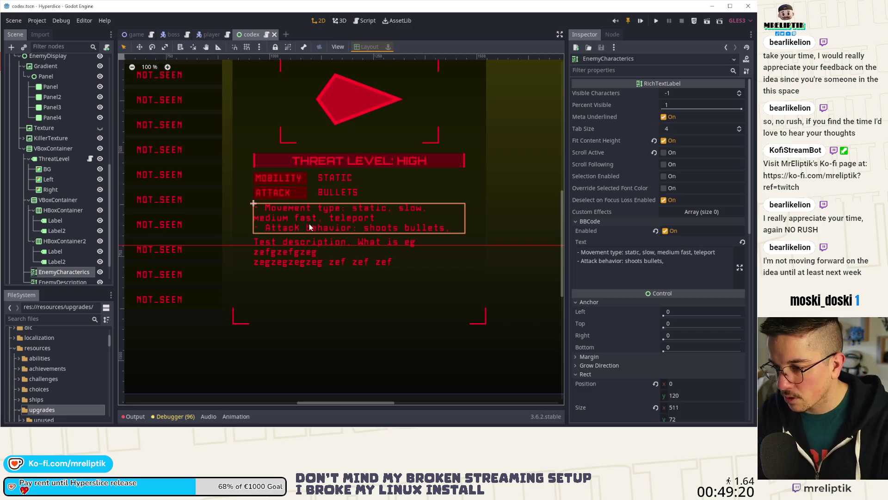
pyautogui.scroll(3, 375, 253)
pyautogui.moveTo(183, 149); pyautogui.dragTo(508, 261)
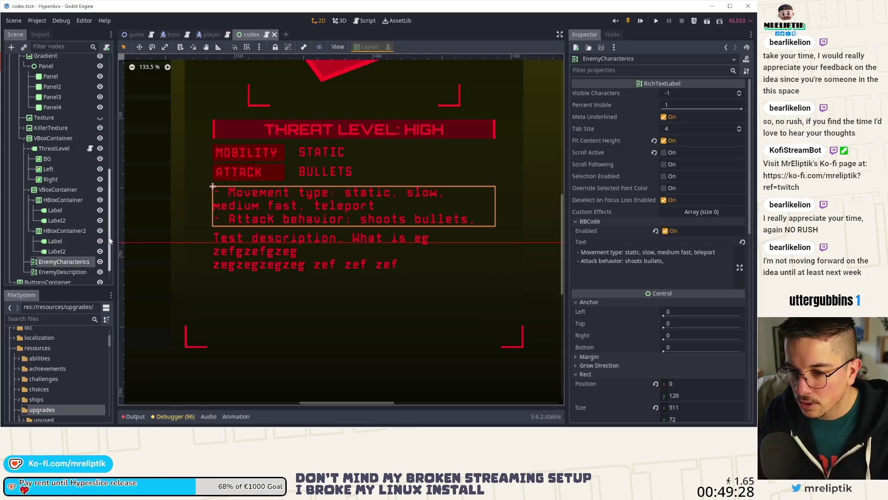
pyautogui.click(57, 252)
pyautogui.click(58, 262)
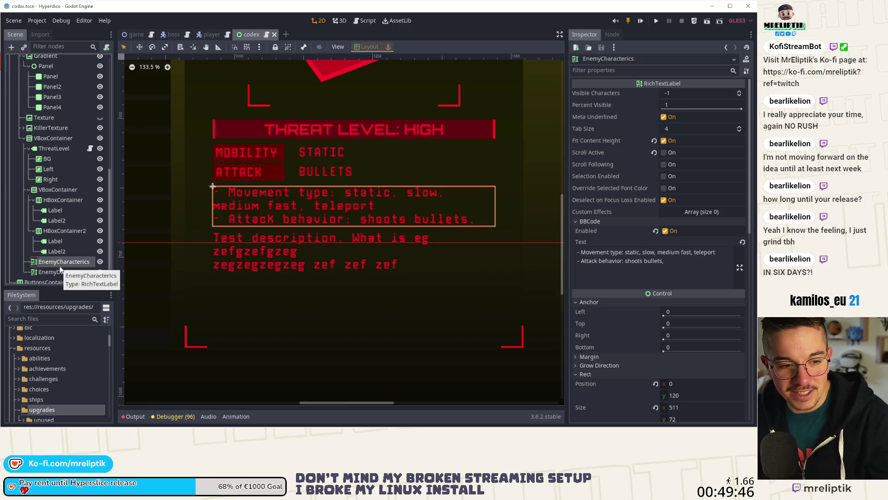
pyautogui.click(85, 239)
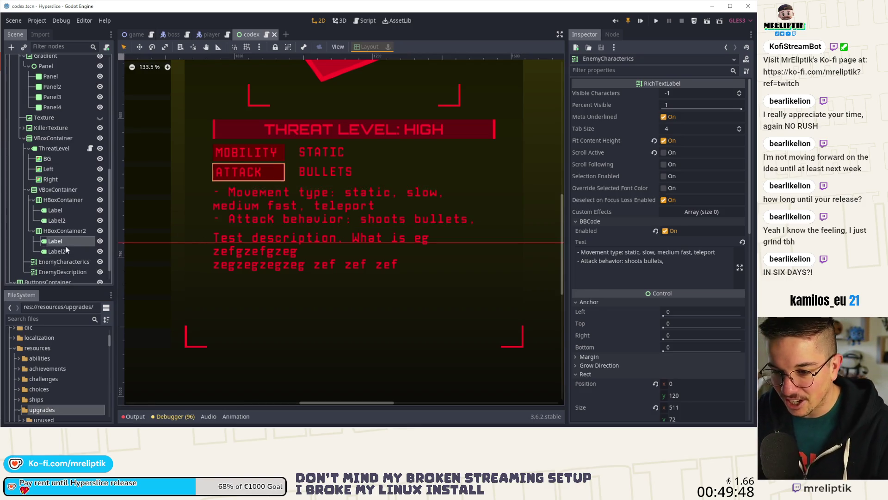
# Delete the enemy characteristics text block and select the EnemyDescription text box
pyautogui.click(63, 260)
pyautogui.press('Delete')
pyautogui.press('Return')
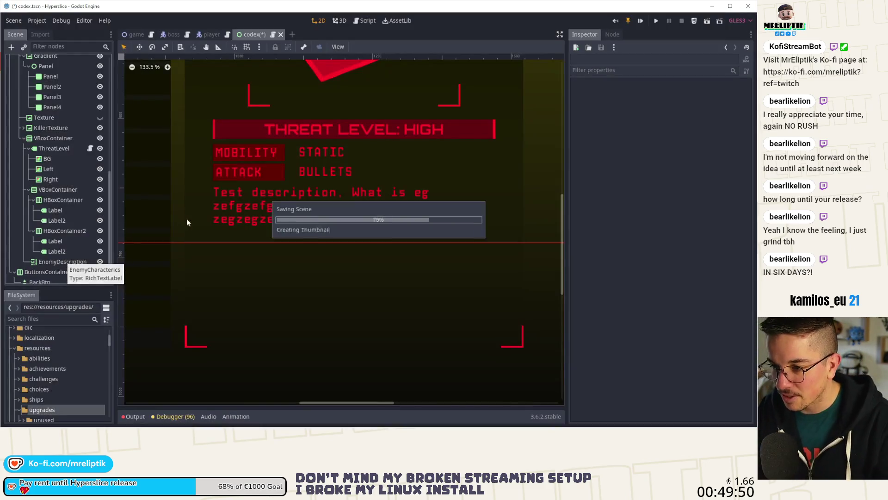
pyautogui.scroll(-3, 294, 200)
pyautogui.scroll(2, 295, 198)
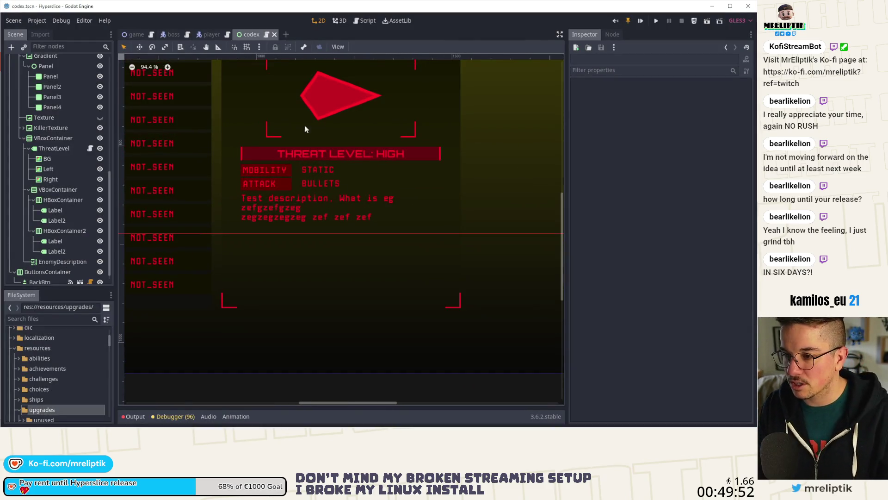
pyautogui.click(324, 210)
pyautogui.scroll(-1, 317, 199)
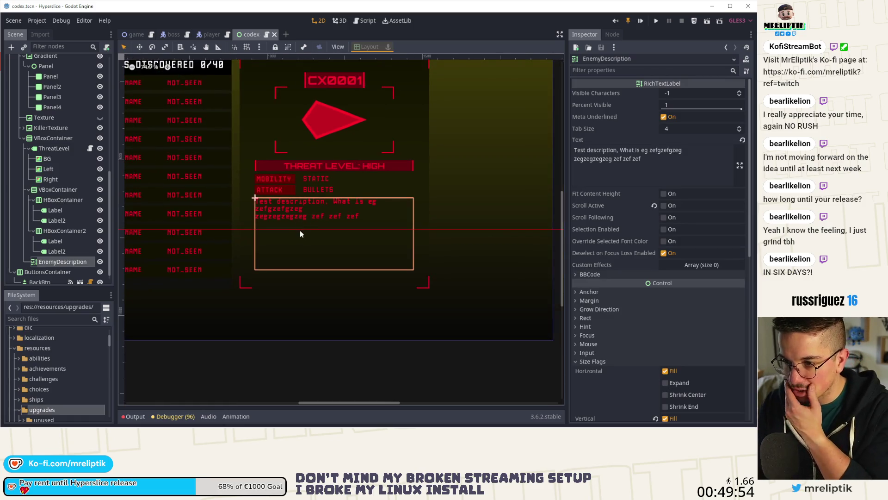
pyautogui.scroll(2, 302, 232)
pyautogui.scroll(2, 248, 186)
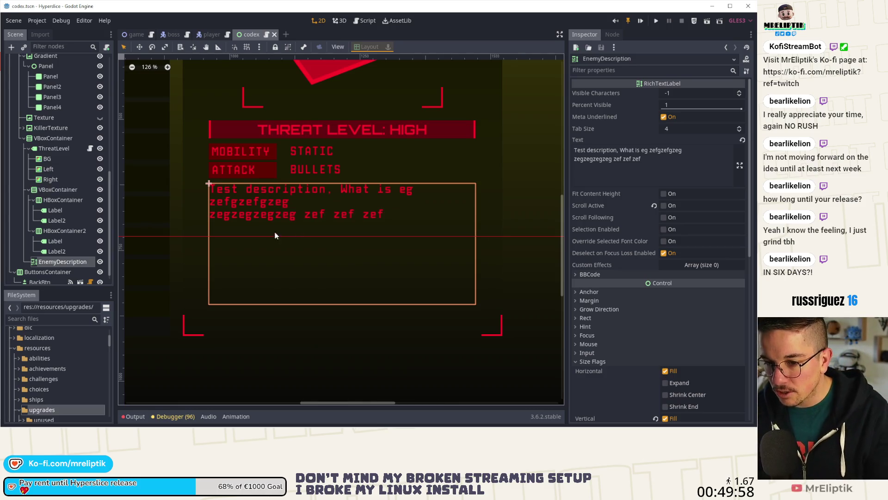
# Collapse the HBoxContainer and HBoxContainer2 groups in the Scene tree
pyautogui.click(35, 200)
pyautogui.click(28, 224)
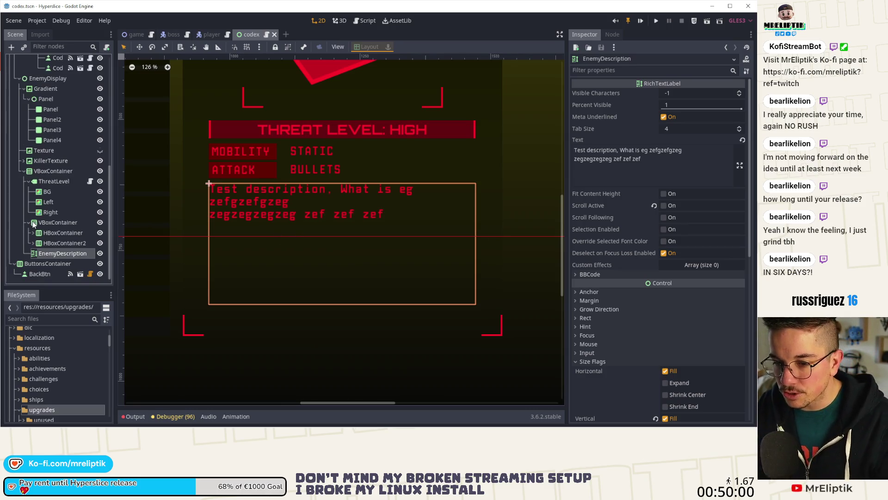
pyautogui.scroll(-2, 310, 164)
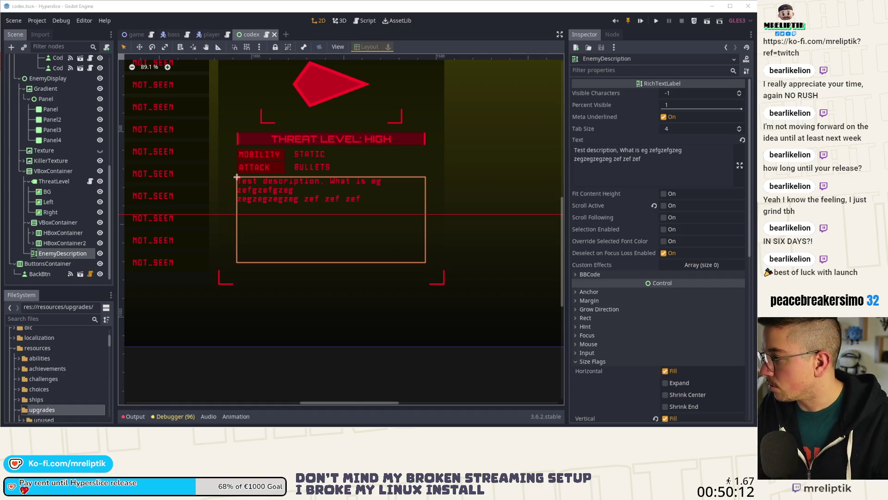
pyautogui.hotkey('alt', 'Tab')
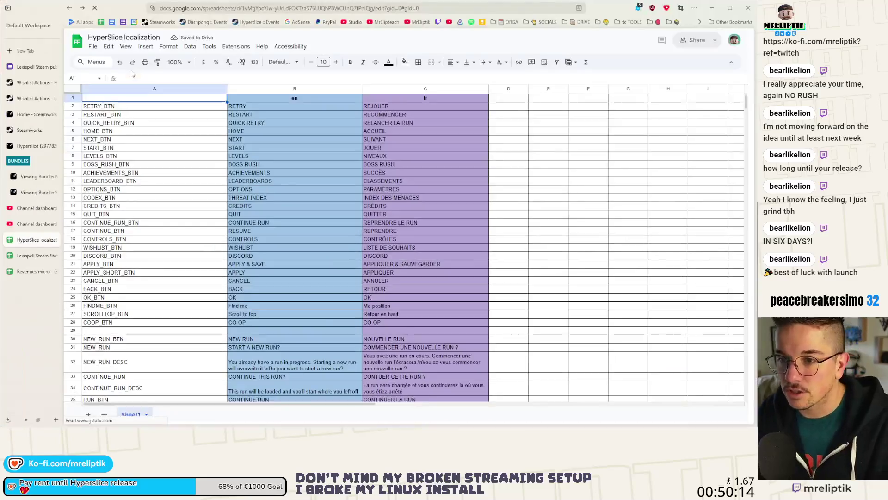
# Scroll the localization sheet to the enemy description rows at BOID_DESCRIPTION
pyautogui.scroll(-20, 153, 248)
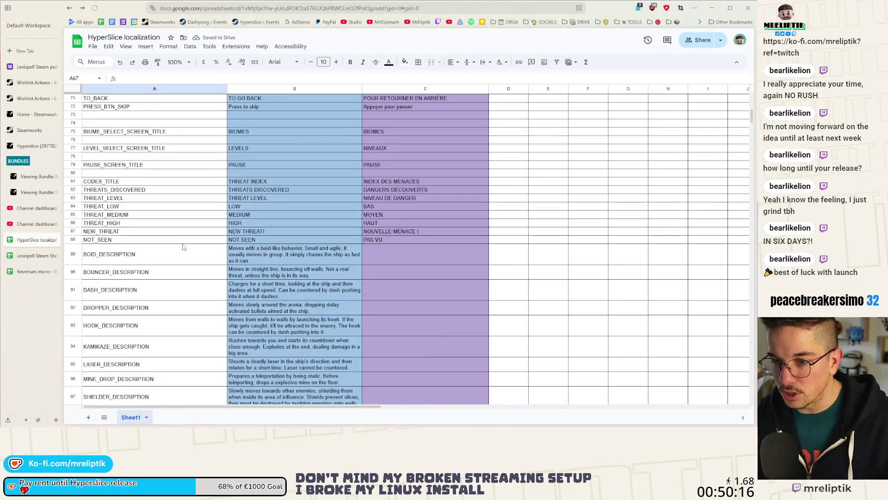
pyautogui.scroll(-3, 183, 249)
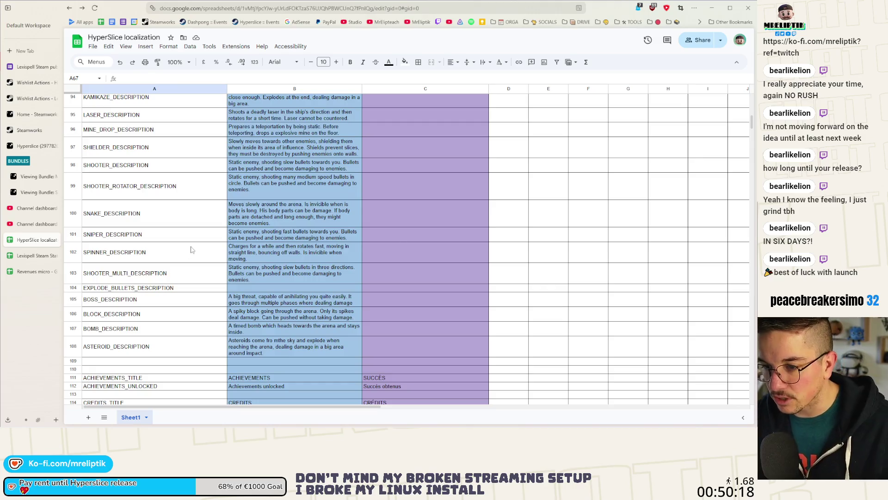
pyautogui.scroll(-20, 192, 249)
pyautogui.scroll(10, 199, 253)
pyautogui.scroll(-10, 208, 248)
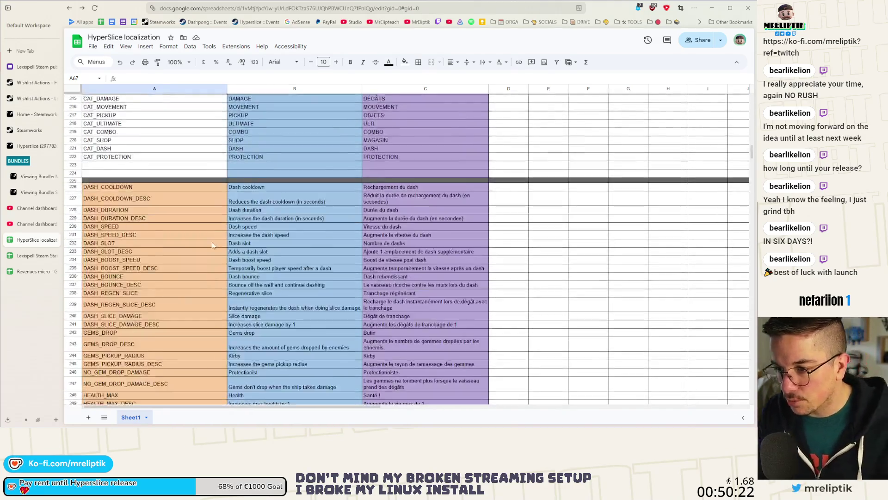
pyautogui.scroll(-20, 212, 245)
pyautogui.scroll(-15, 228, 253)
pyautogui.scroll(14, 405, 222)
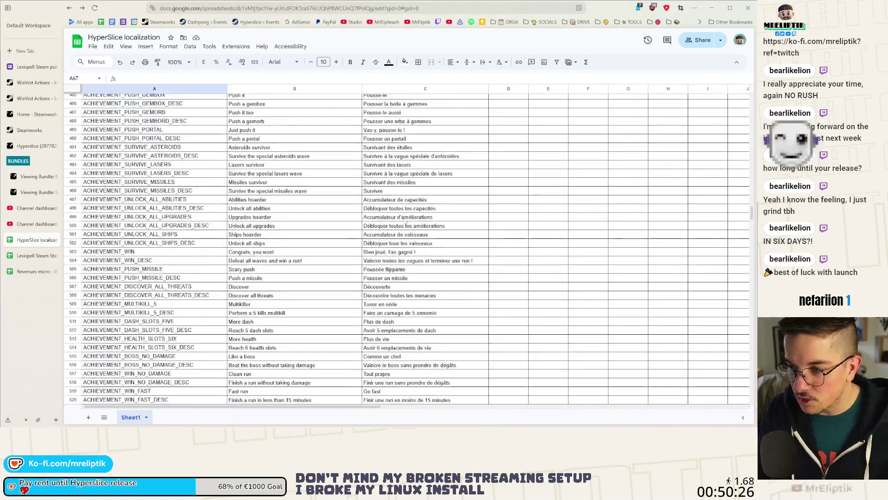
pyautogui.scroll(20, 406, 221)
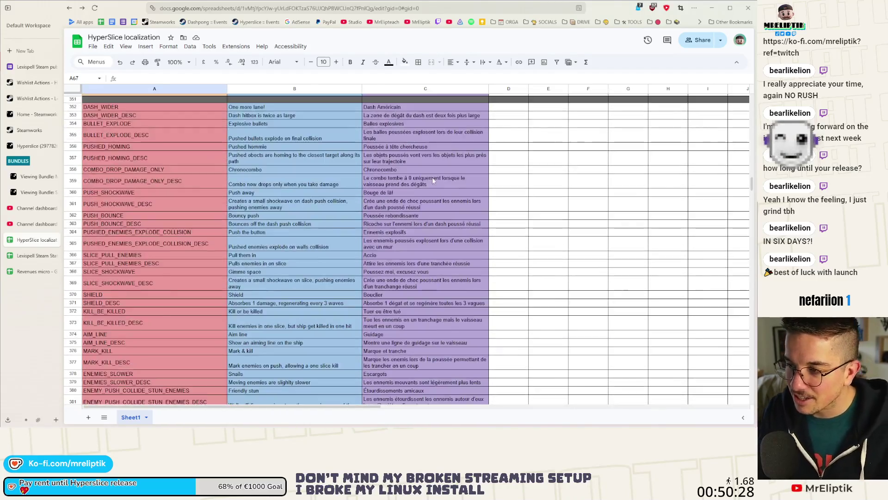
pyautogui.scroll(18, 432, 180)
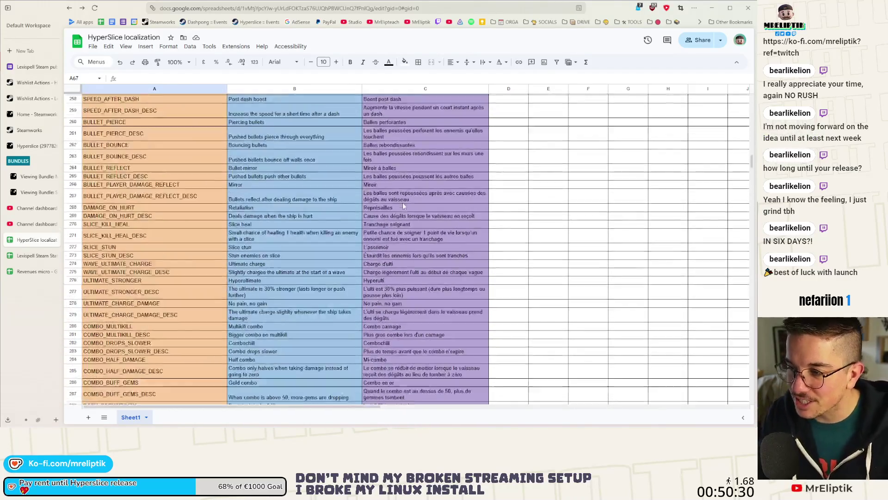
pyautogui.scroll(-15, 403, 206)
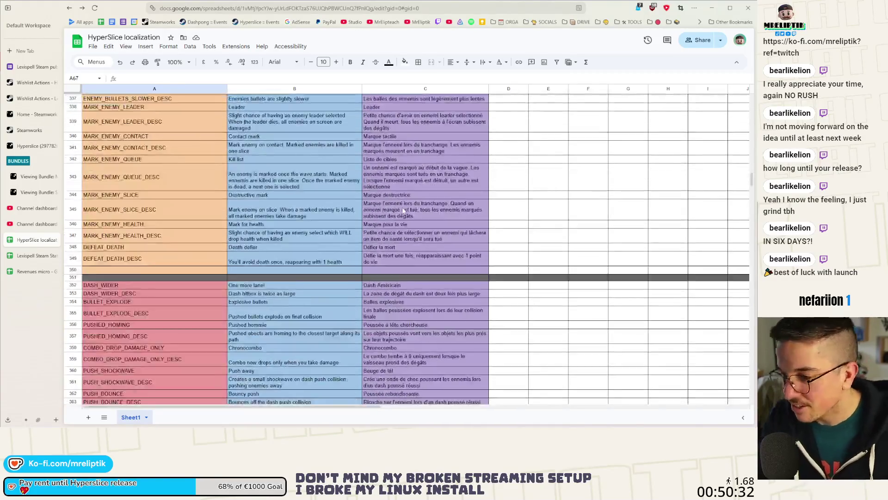
pyautogui.scroll(-20, 403, 210)
pyautogui.scroll(6, 330, 249)
pyautogui.scroll(-20, 329, 245)
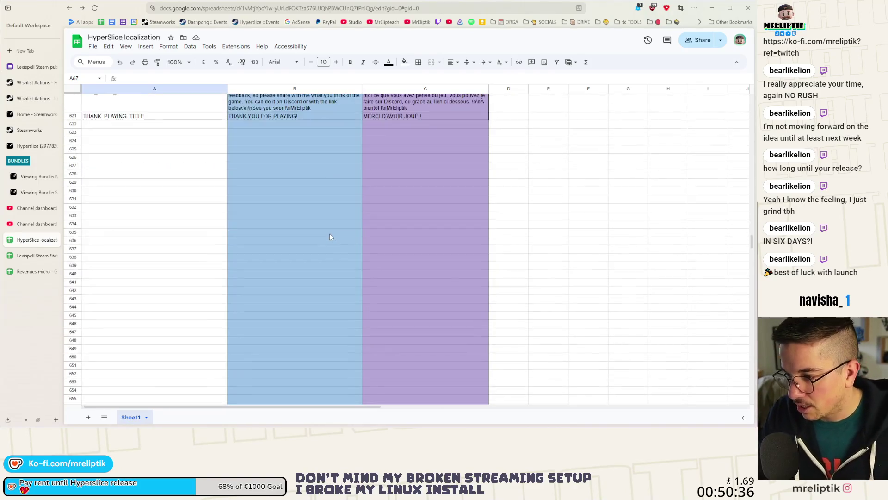
pyautogui.scroll(10, 330, 236)
pyautogui.scroll(-3, 342, 225)
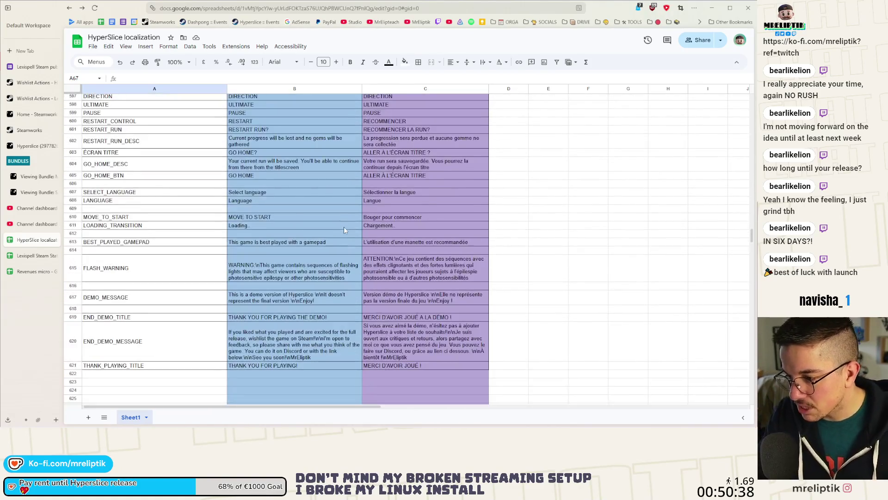
pyautogui.scroll(20, 340, 236)
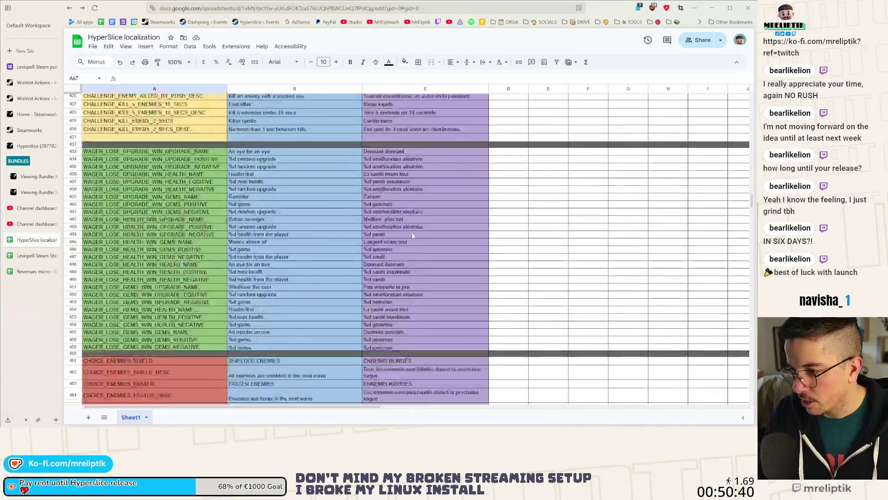
pyautogui.scroll(20, 412, 236)
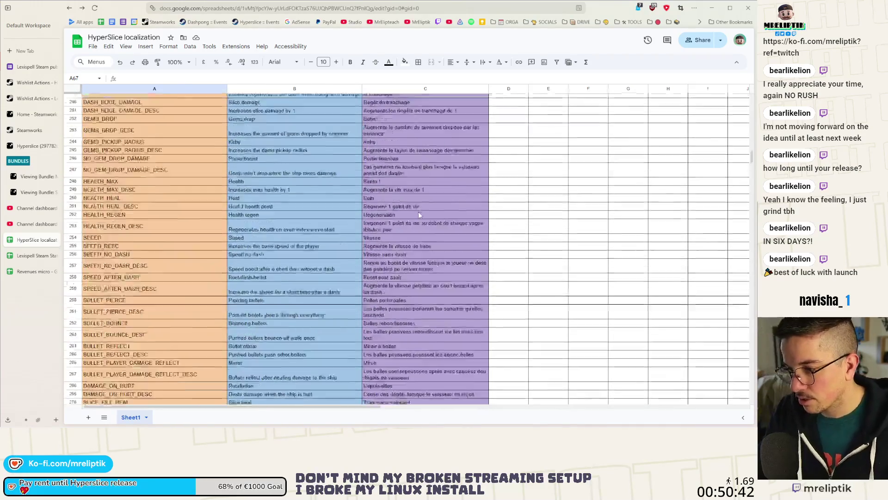
pyautogui.scroll(20, 418, 212)
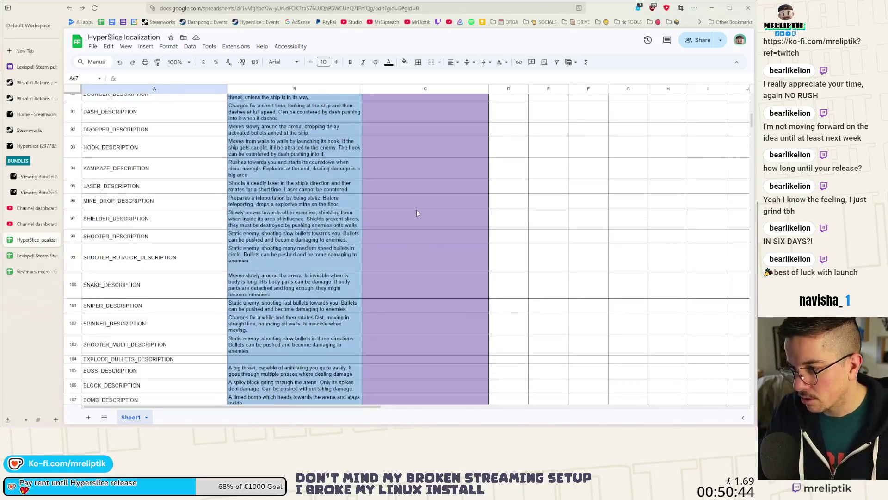
pyautogui.scroll(-2, 412, 148)
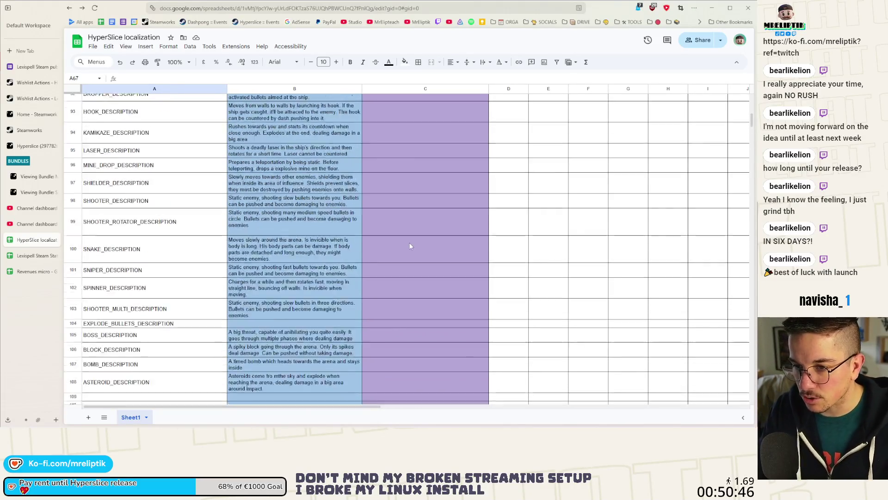
pyautogui.scroll(5, 409, 246)
pyautogui.rightClick(121, 219)
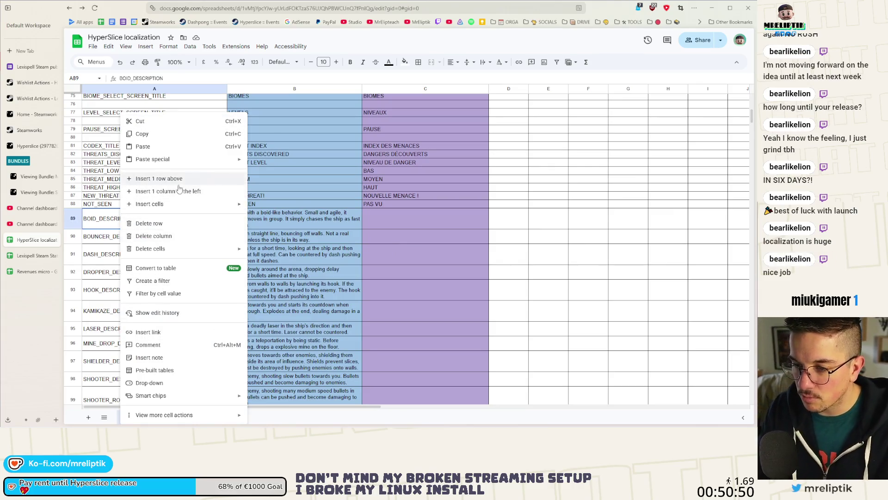
# Insert three empty rows above the BOID_DESCRIPTION row
pyautogui.click(175, 182)
pyautogui.rightClick(117, 213)
pyautogui.click(157, 179)
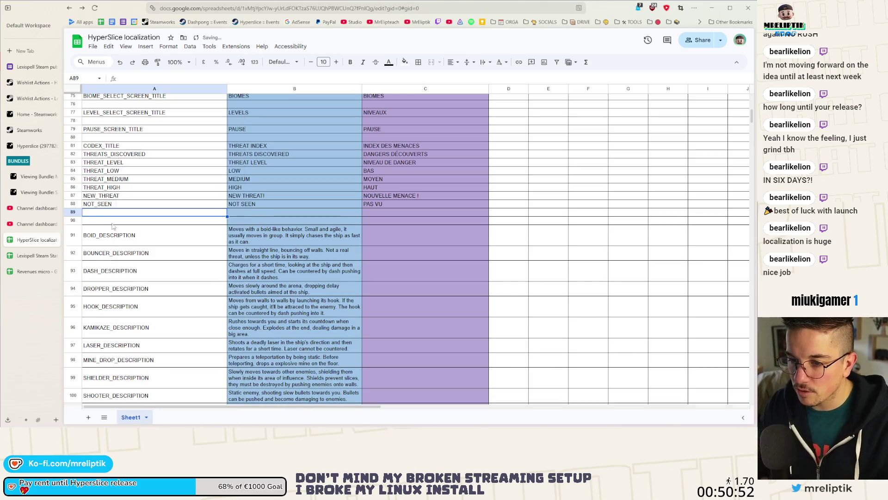
pyautogui.rightClick(111, 212)
pyautogui.click(153, 179)
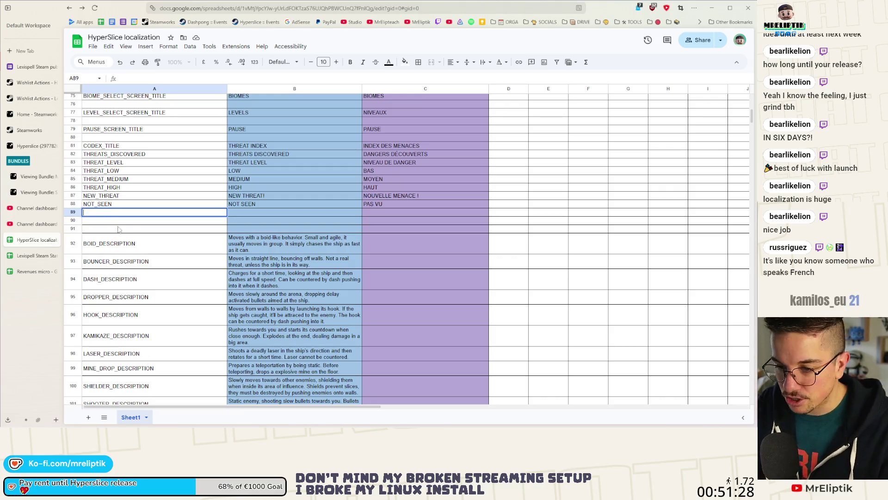
# Enter the key CODEX_MOBILITY in A89 and copy it into A90
pyautogui.click(130, 224)
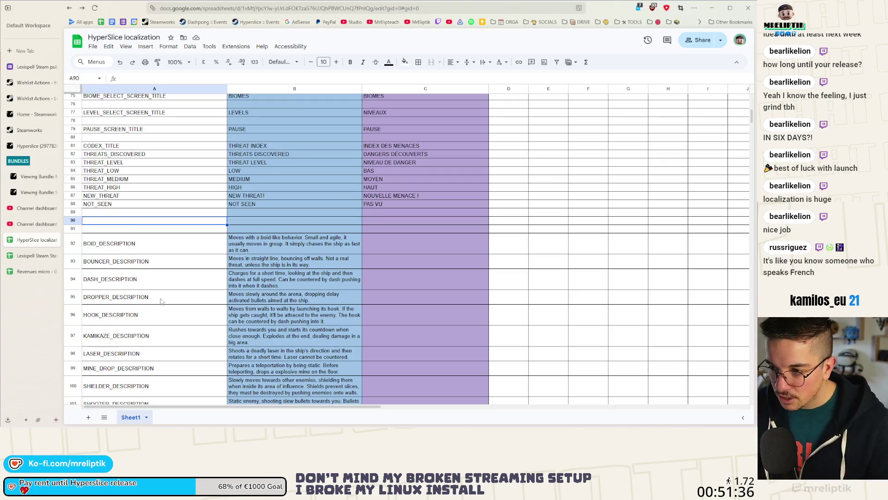
pyautogui.press('Up')
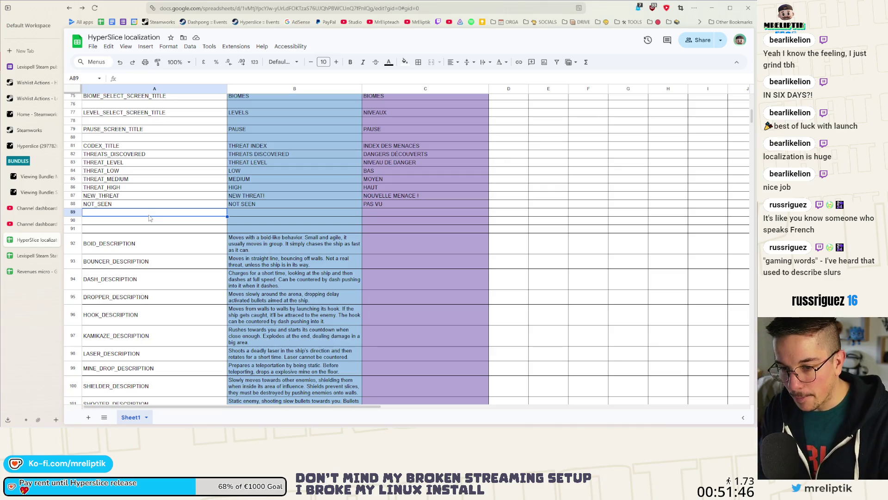
pyautogui.write('CODEX_')
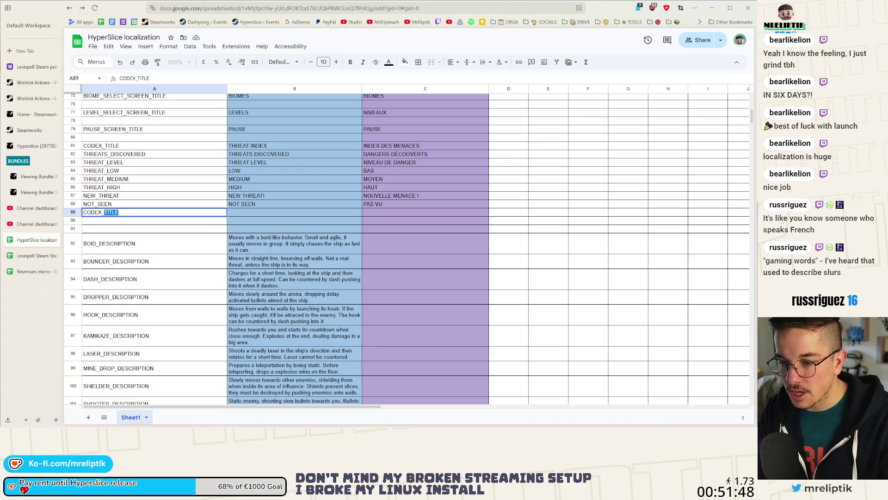
pyautogui.write('MOBILITY')
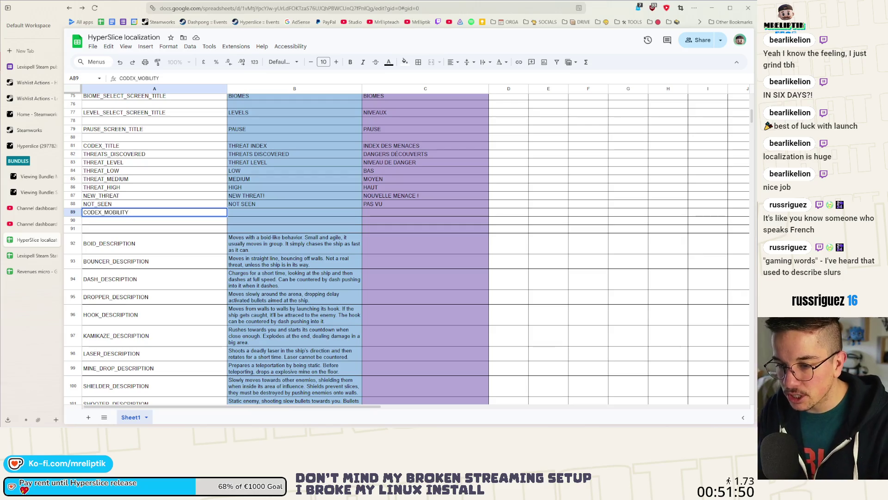
pyautogui.hotkey('ctrl', 'a')
pyautogui.hotkey('ctrl', 'c')
pyautogui.press('Return')
pyautogui.hotkey('ctrl', 'v')
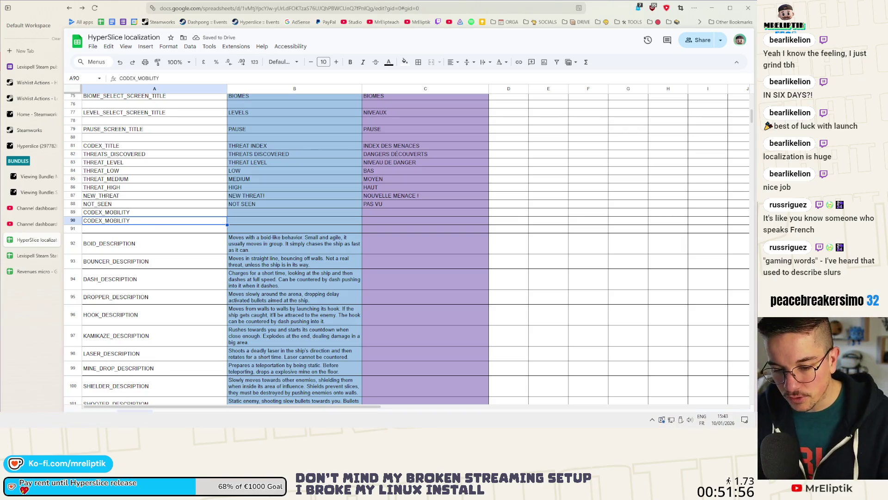
# Back in Godot, open scenes/portal/portal_choice.tscn through quick scene search 'portal_ch'
pyautogui.hotkey('alt', 'Tab')
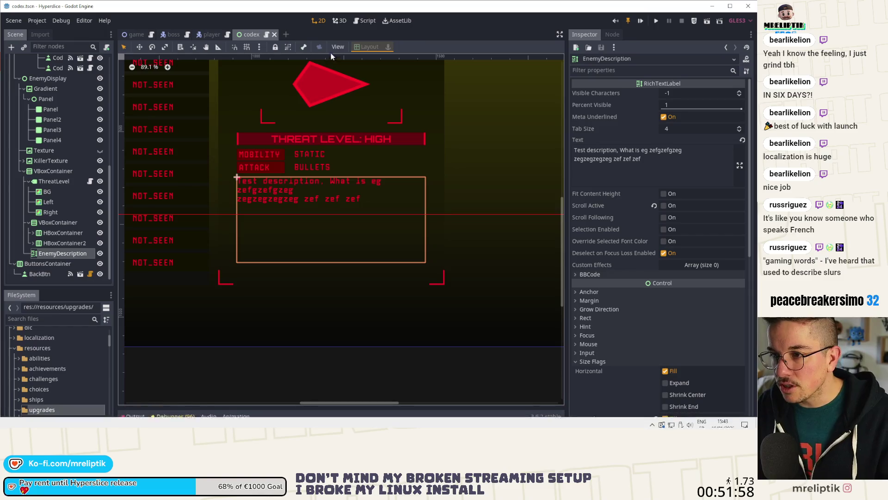
pyautogui.hotkey('ctrl', 'shift', 'o')
pyautogui.write('portal_ch')
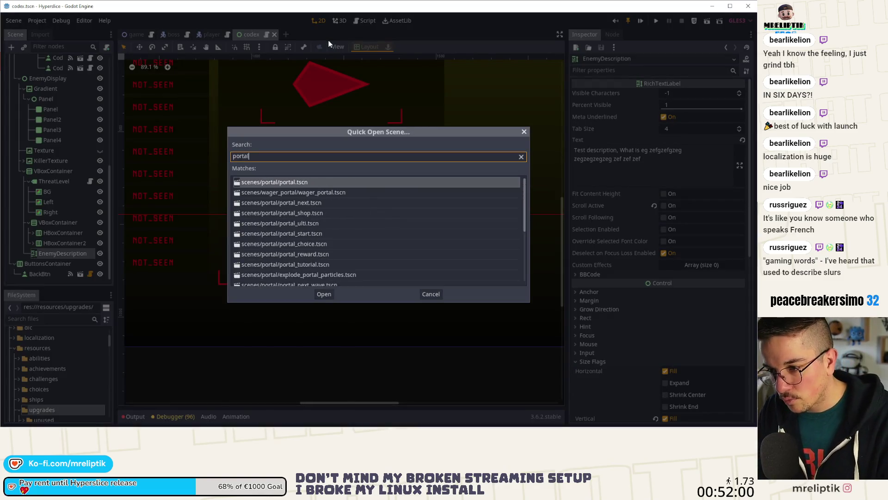
pyautogui.press('Return')
pyautogui.scroll(-2, 341, 135)
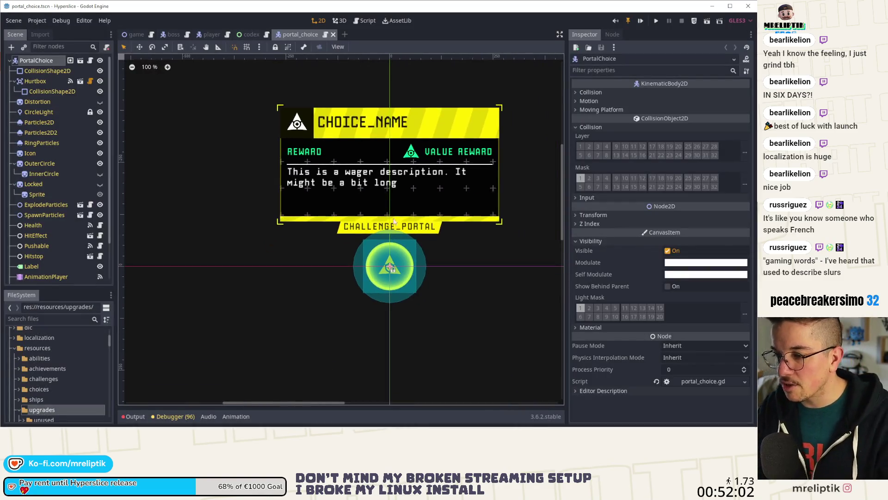
pyautogui.hscroll(2, 373, 245)
pyautogui.scroll(1, 328, 237)
pyautogui.scroll(2, 327, 237)
pyautogui.scroll(-1, 342, 243)
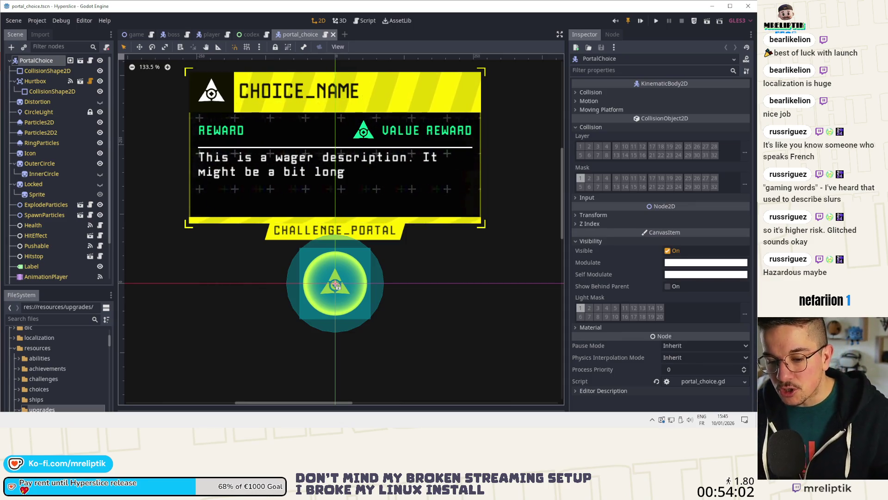
# Return to the HyperSlice localization spreadsheet in the browser
pyautogui.hotkey('alt', 'Tab')
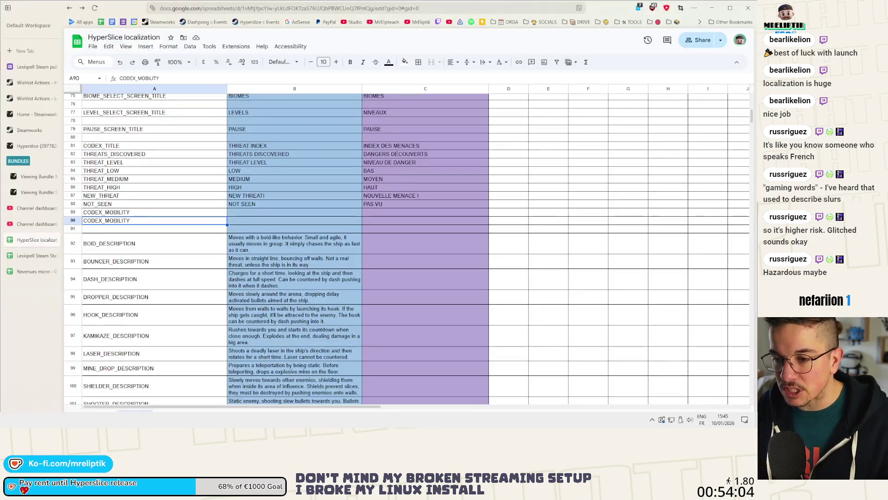
# Change the duplicate key in A90 to CODEX_ATTACK and enter MOBILITY_STATIC in A91
pyautogui.doubleClick(151, 221)
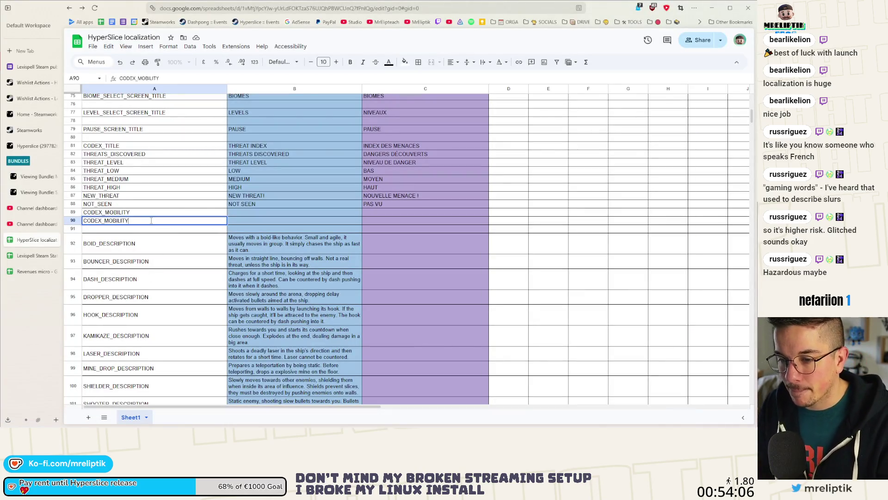
pyautogui.press('BackSpace')
pyautogui.press('BackSpace')
pyautogui.press('BackSpace')
pyautogui.write('ATTACK')
pyautogui.press('Return')
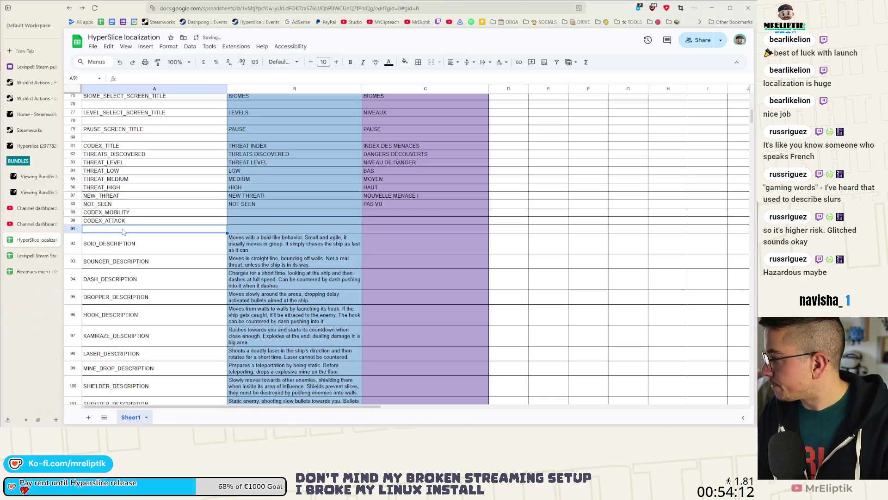
pyautogui.write('MOBILITY_')
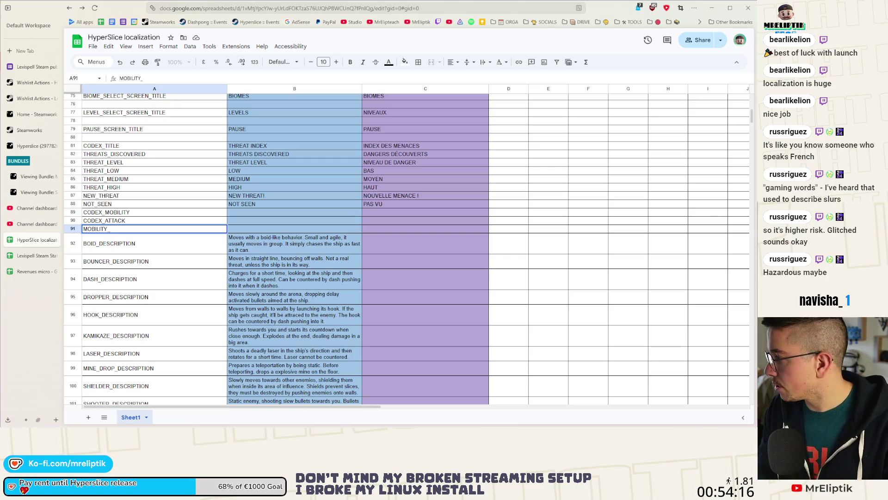
pyautogui.press('BackSpace')
pyautogui.press('BackSpace')
pyautogui.write('TIC')
pyautogui.press('Return')
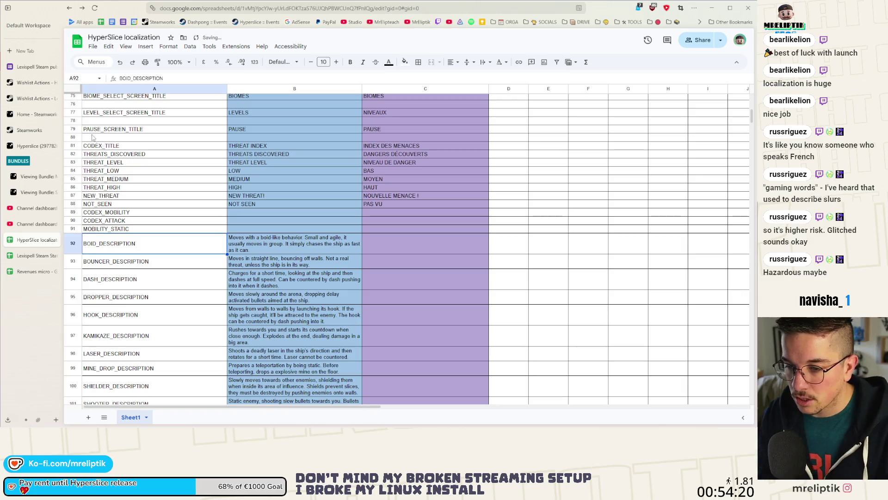
# Insert empty rows above BOID_DESCRIPTION for the remaining mobility keys
pyautogui.rightClick(132, 230)
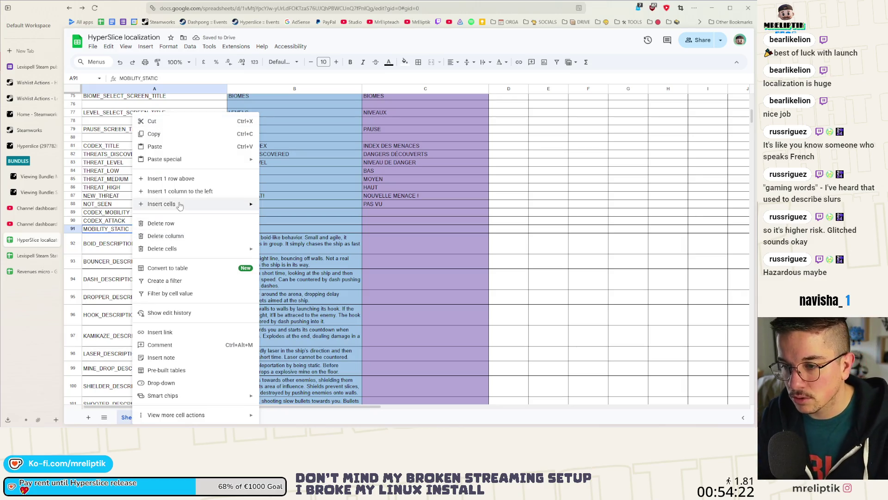
pyautogui.click(110, 235)
pyautogui.rightClick(116, 237)
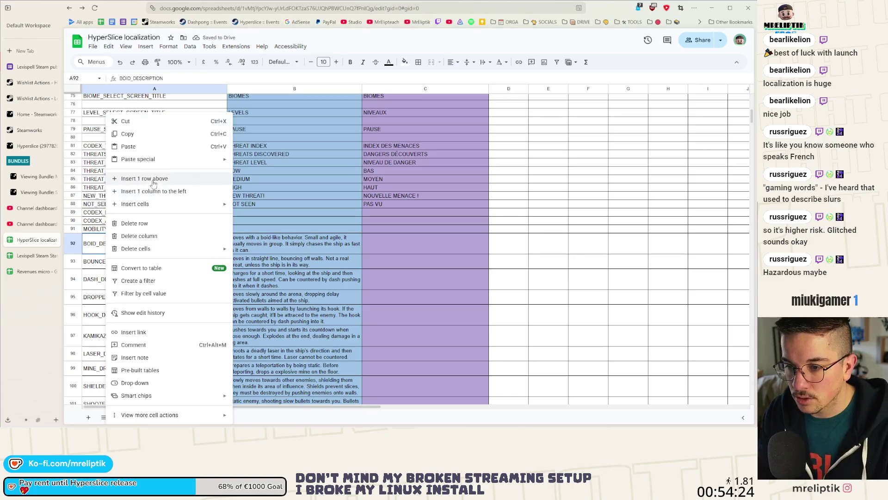
pyautogui.click(155, 178)
pyautogui.rightClick(117, 239)
pyautogui.click(154, 179)
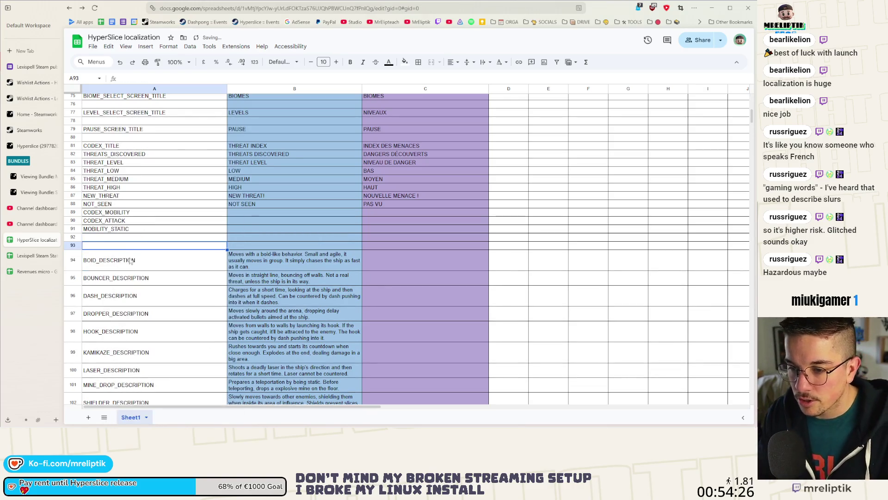
pyautogui.rightClick(126, 259)
pyautogui.click(168, 179)
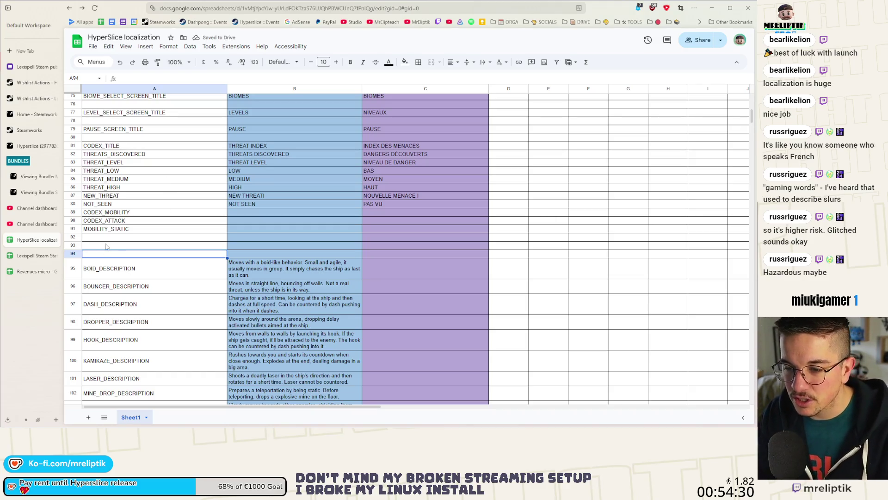
pyautogui.click(108, 247)
# Enter MOBILITY_SLOW and MOBILITY_MEDIUM in rows 92–93, then insert two more empty rows
pyautogui.click(112, 237)
pyautogui.write('M')
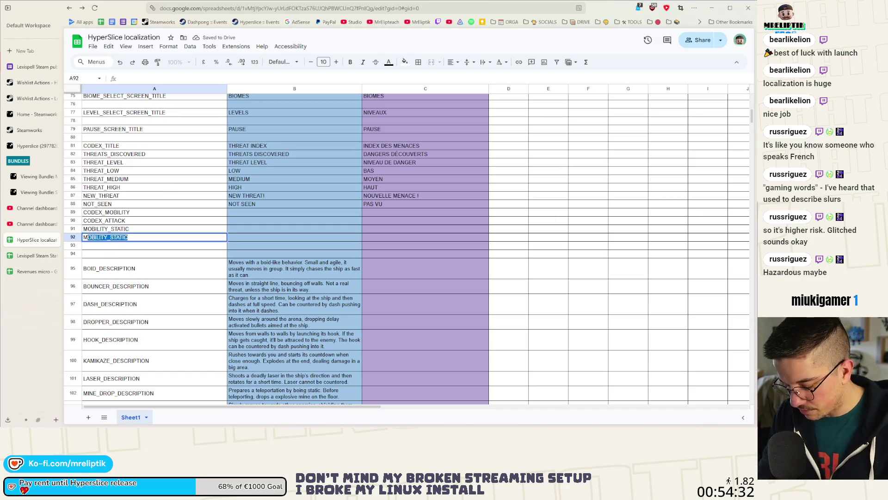
pyautogui.write('OBILITY_')
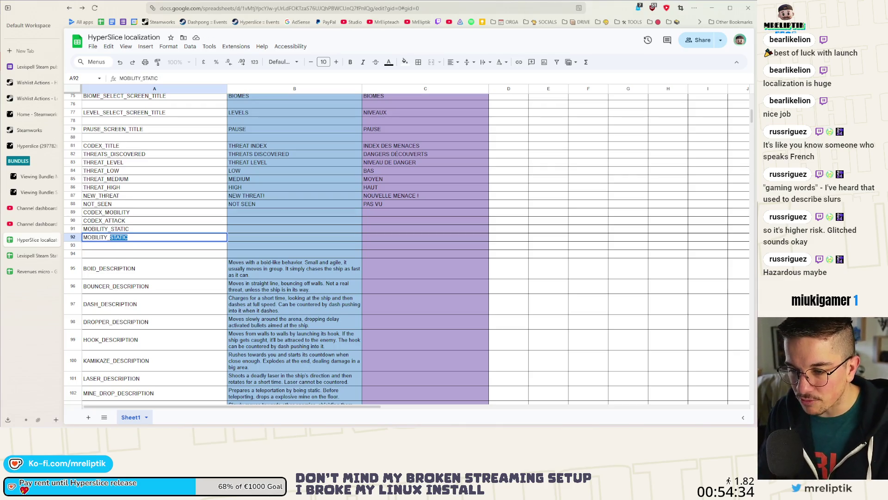
pyautogui.write('_SLOW')
pyautogui.press('Return')
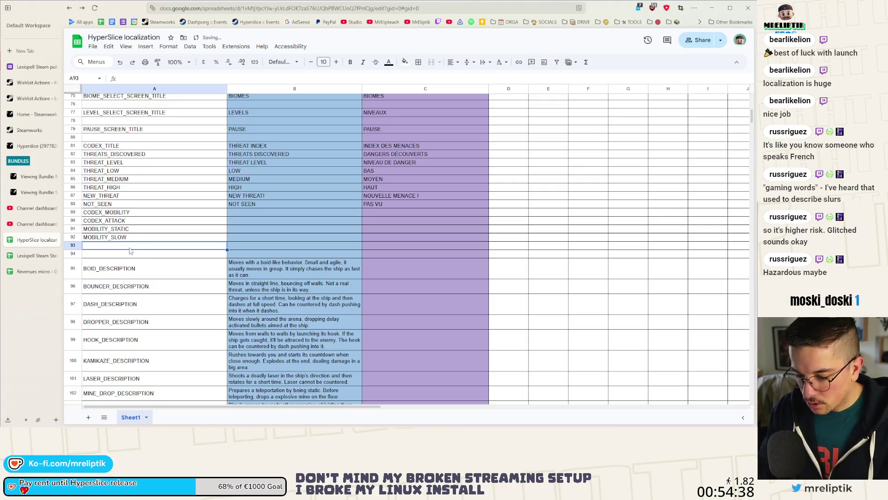
pyautogui.write('MOBILI')
pyautogui.write('YT')
pyautogui.write('T')
pyautogui.write('EID')
pyautogui.write('UM')
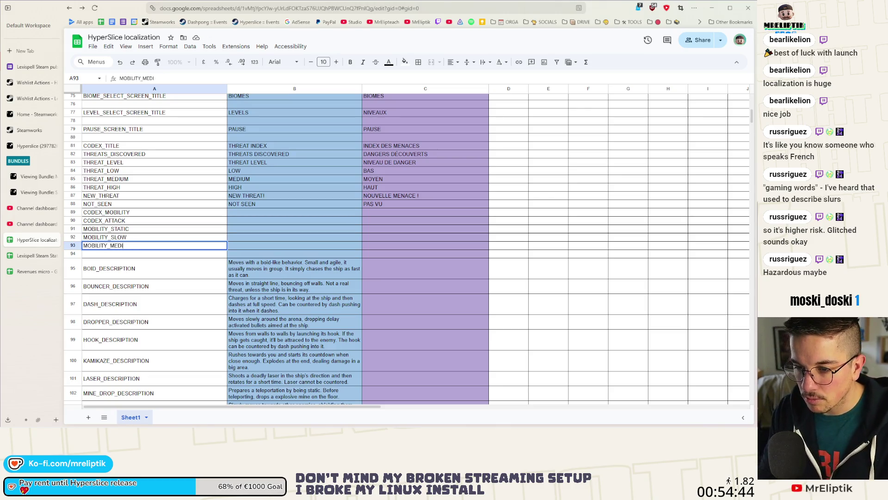
pyautogui.press('Return')
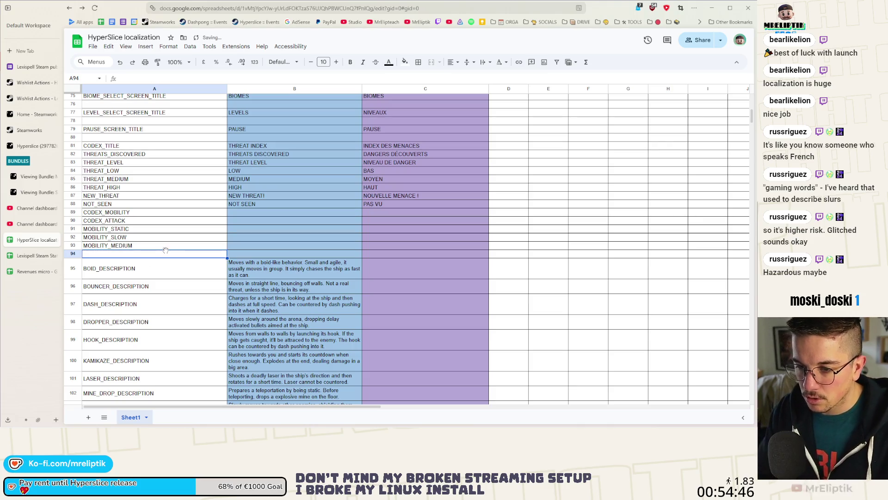
pyautogui.rightClick(147, 256)
pyautogui.click(175, 179)
pyautogui.rightClick(126, 258)
pyautogui.click(176, 179)
# Make MOBILITY_FAST in row 94 from a copy of MOBILITY_MEDIUM, and add MOBILITY_TELEPORT in row 95
pyautogui.doubleClick(138, 245)
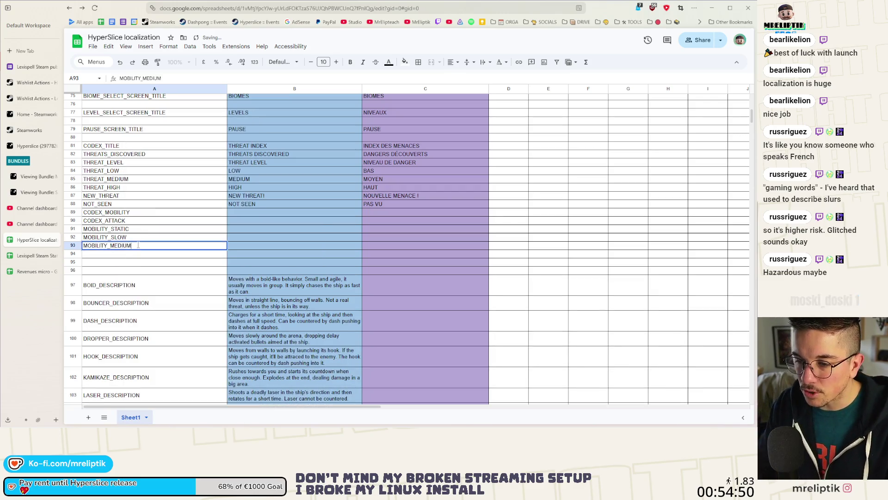
pyautogui.press('Return')
pyautogui.hotkey('ctrl', 'v')
pyautogui.doubleClick(143, 253)
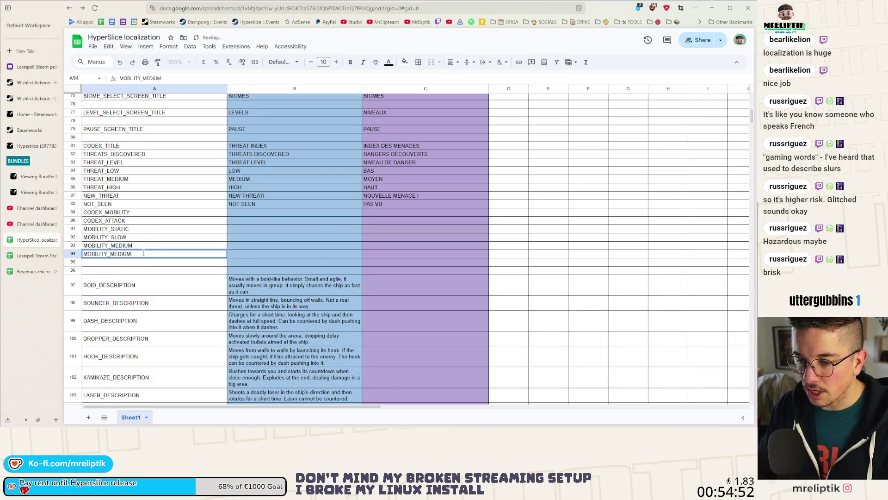
pyautogui.press('BackSpace')
pyautogui.press('BackSpace')
pyautogui.press('BackSpace')
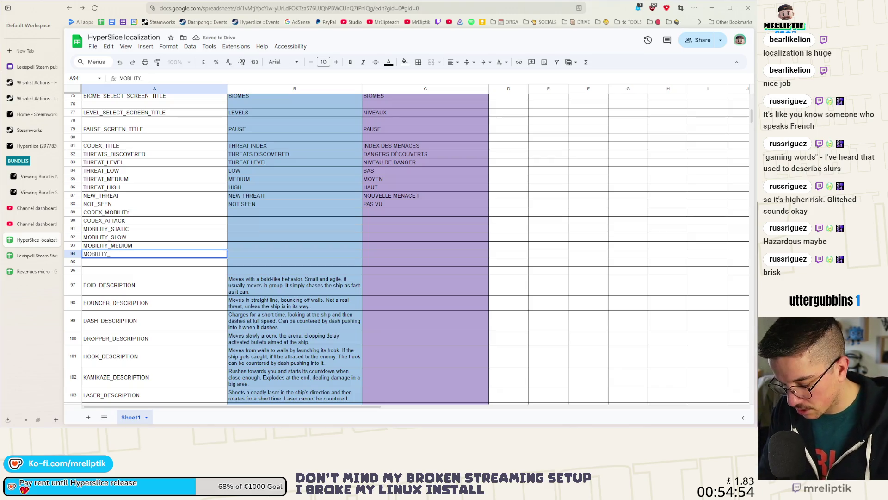
pyautogui.write('FAST')
pyautogui.press('Return')
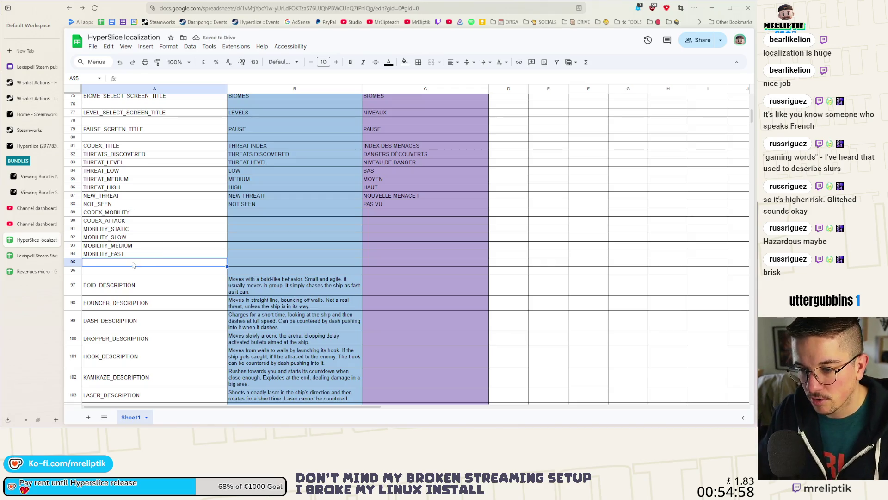
pyautogui.doubleClick(134, 263)
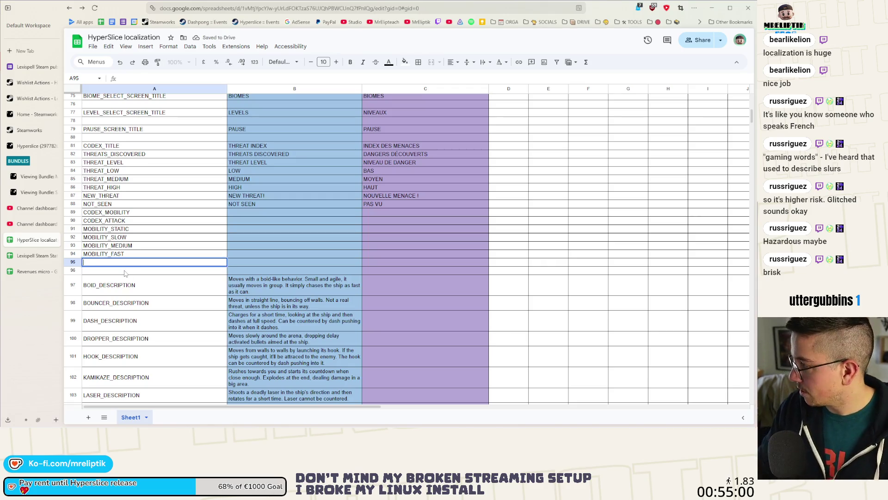
pyautogui.write('MO')
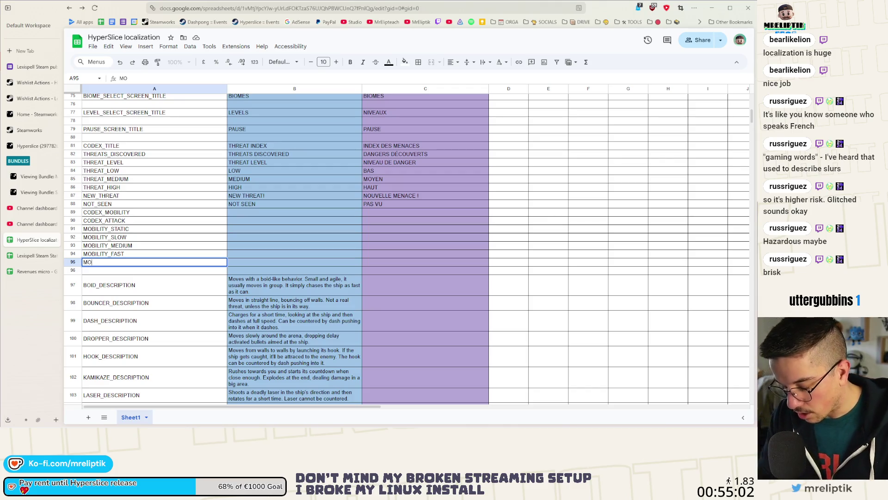
pyautogui.write('BILITY_TELEPORT')
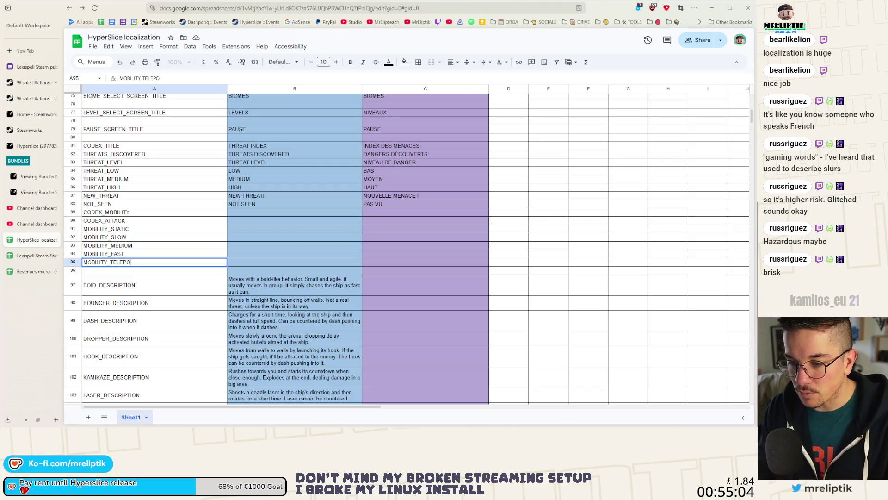
pyautogui.press('Return')
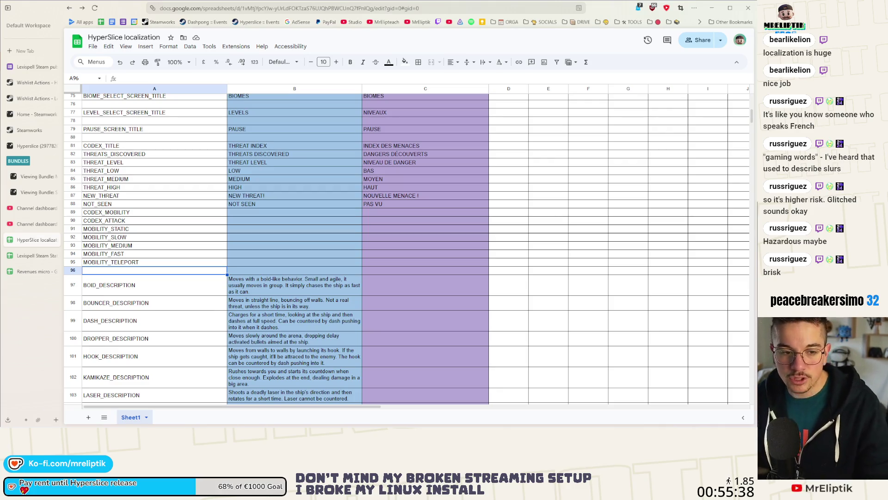
pyautogui.click(259, 229)
pyautogui.write('S')
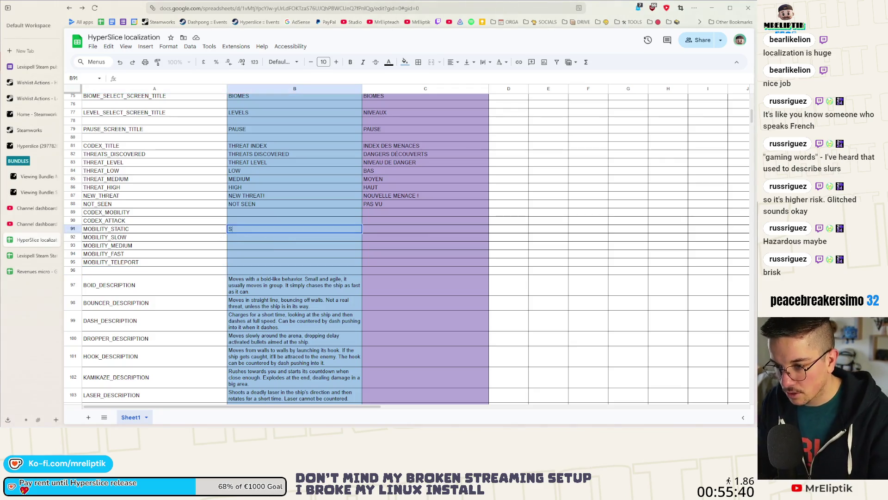
pyautogui.write('TATIC')
# Fill English values STATIC, SLOW, FAST and TELEPORT, with ???? for MOBILITY_MEDIUM
pyautogui.press('Return')
pyautogui.write('SLOW')
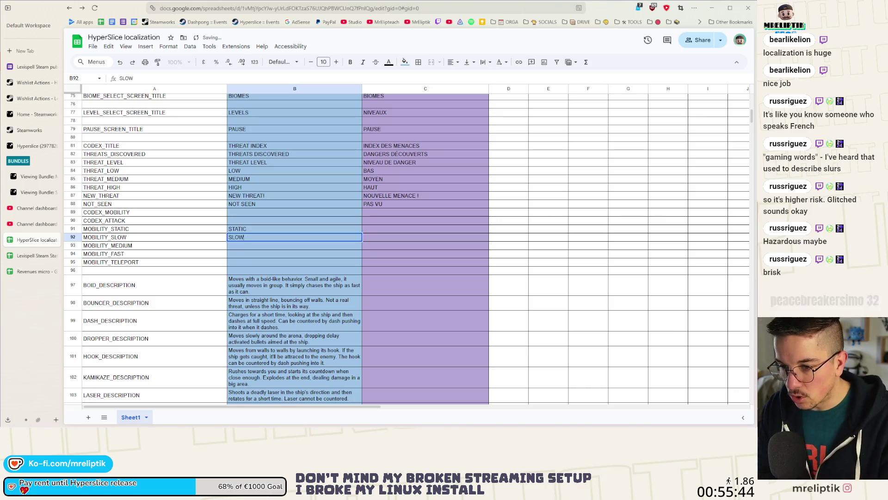
pyautogui.press('Return')
pyautogui.press('Down')
pyautogui.write('F')
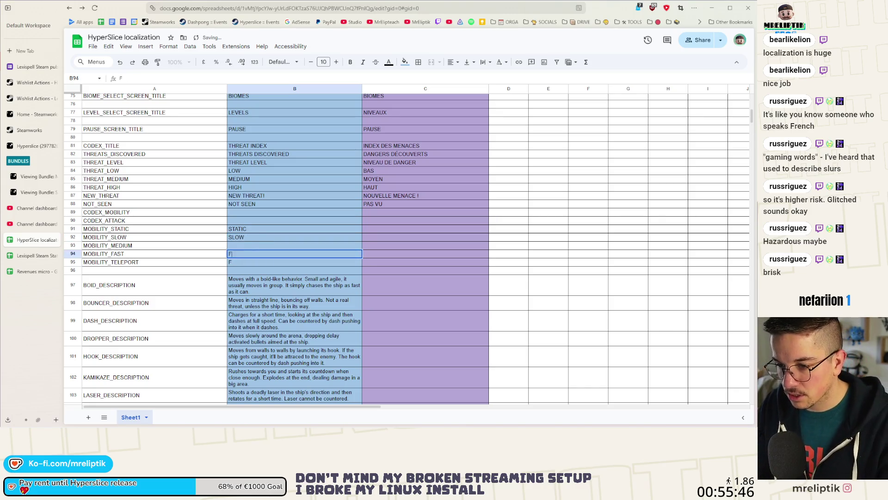
pyautogui.press('Return')
pyautogui.write('TEL')
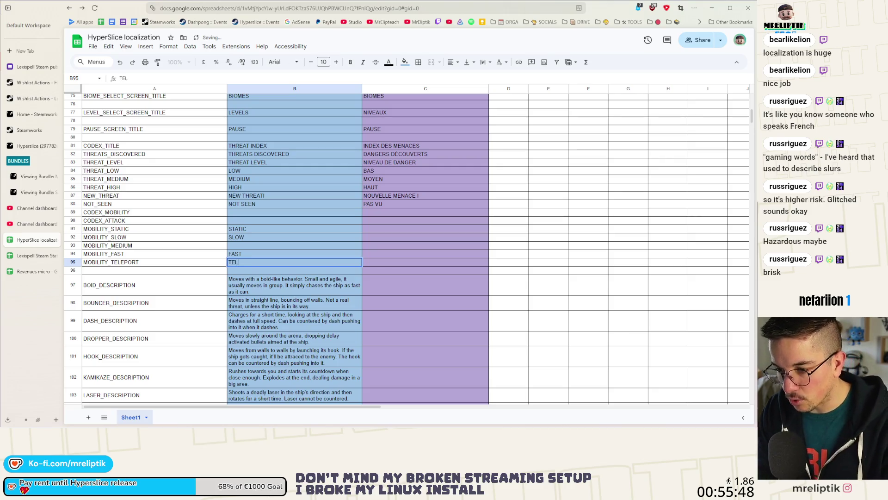
pyautogui.write('EPORT')
pyautogui.press('Return')
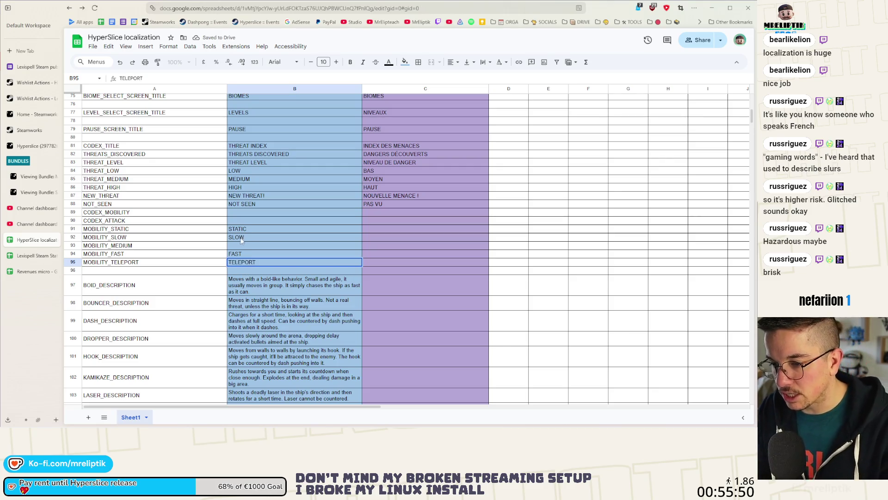
pyautogui.click(241, 245)
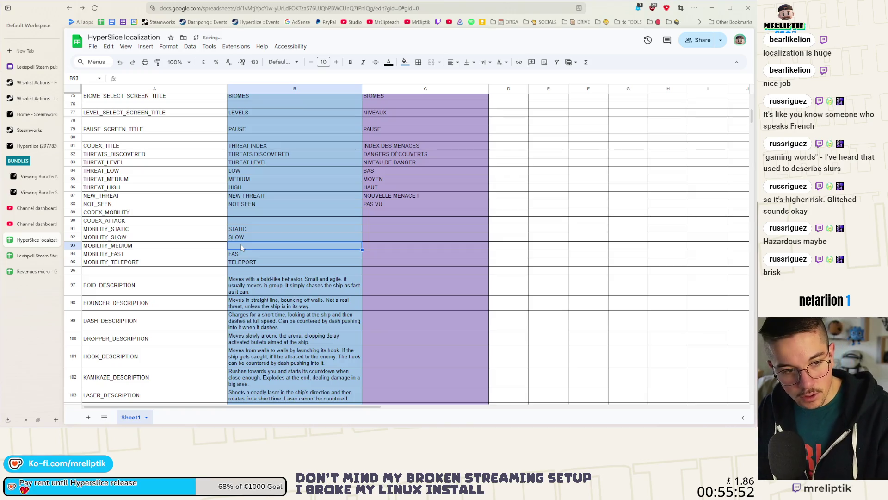
pyautogui.write('????')
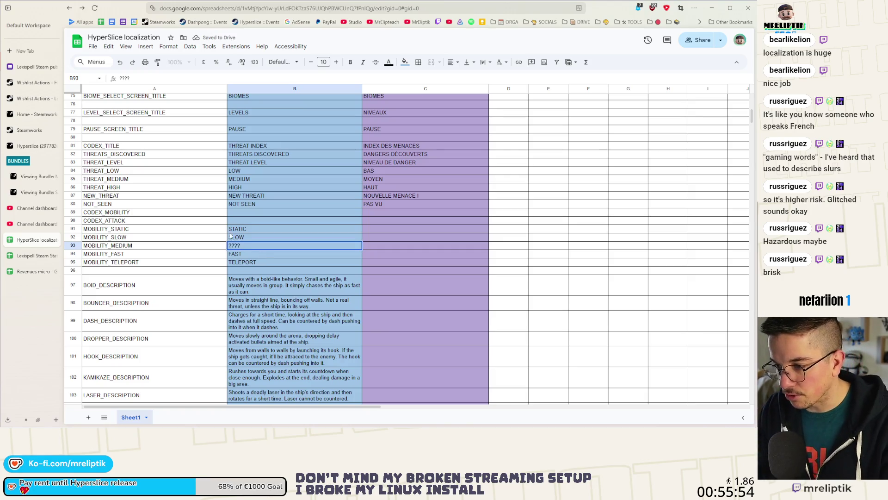
# Enter MOBILITY and ATTACK as the English values for the CODEX keys
pyautogui.click(245, 213)
pyautogui.write('MO')
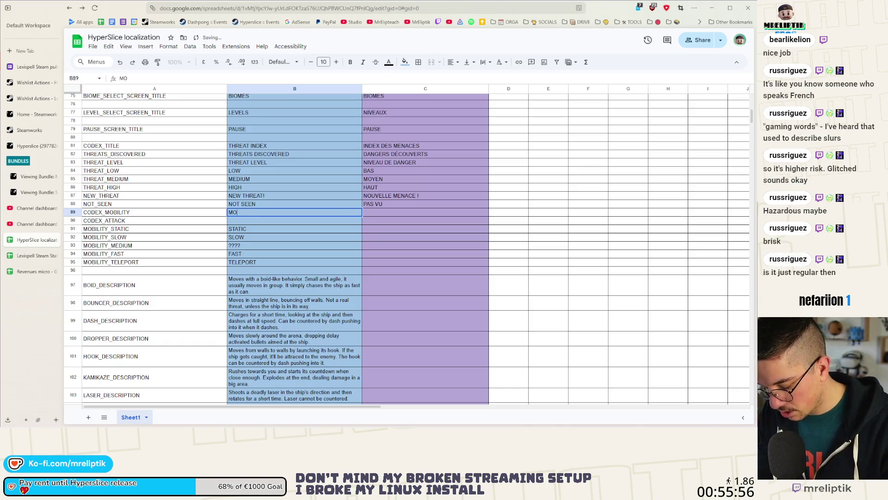
pyautogui.write('BILITY')
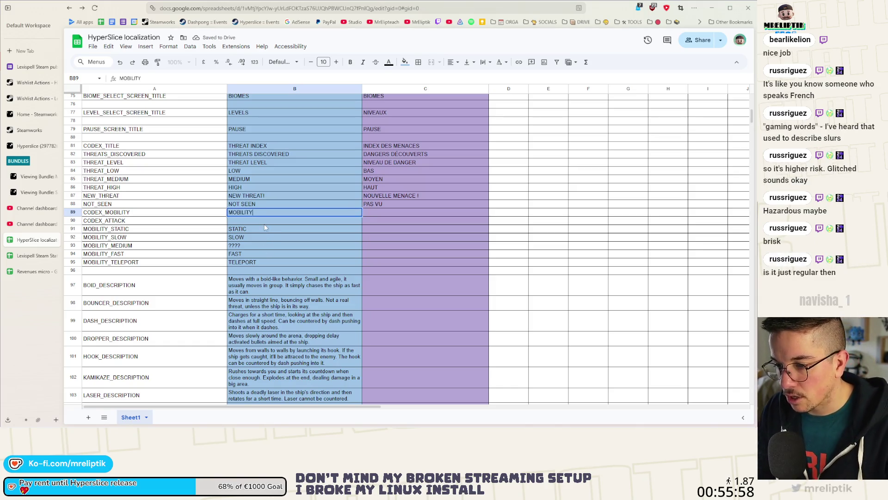
pyautogui.press('Return')
pyautogui.write('ATTACK')
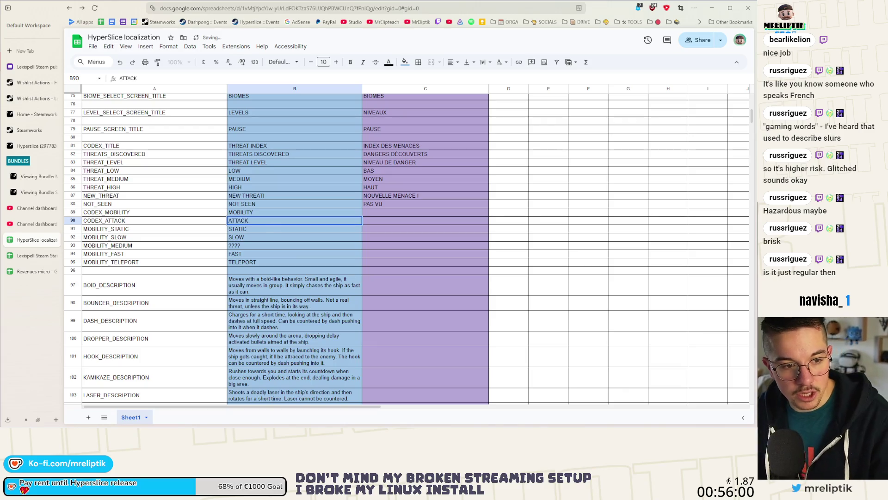
pyautogui.doubleClick(253, 246)
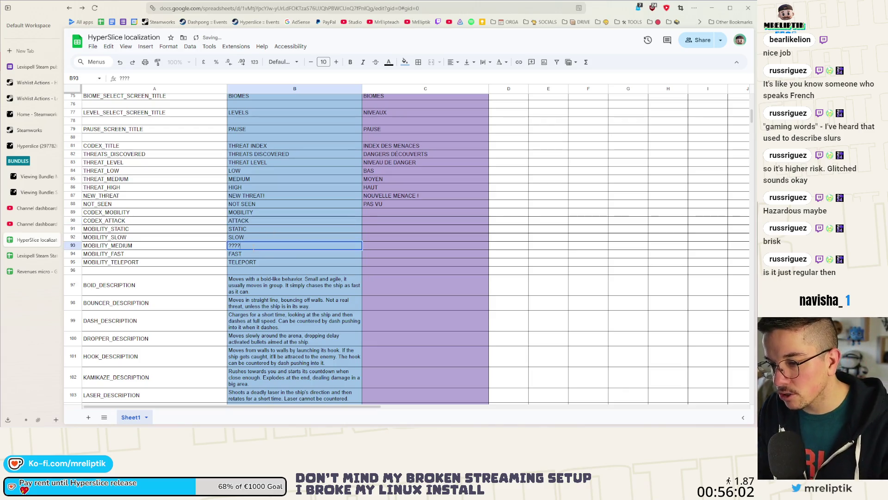
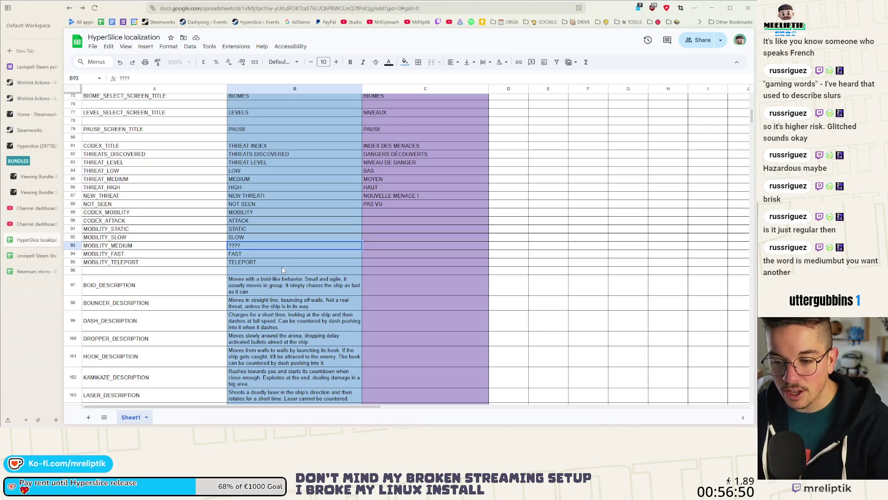
# Replace the ???? placeholder in B93 with MEDIUM, then reopen B93 to edit it again
pyautogui.doubleClick(251, 247)
pyautogui.doubleClick(253, 247)
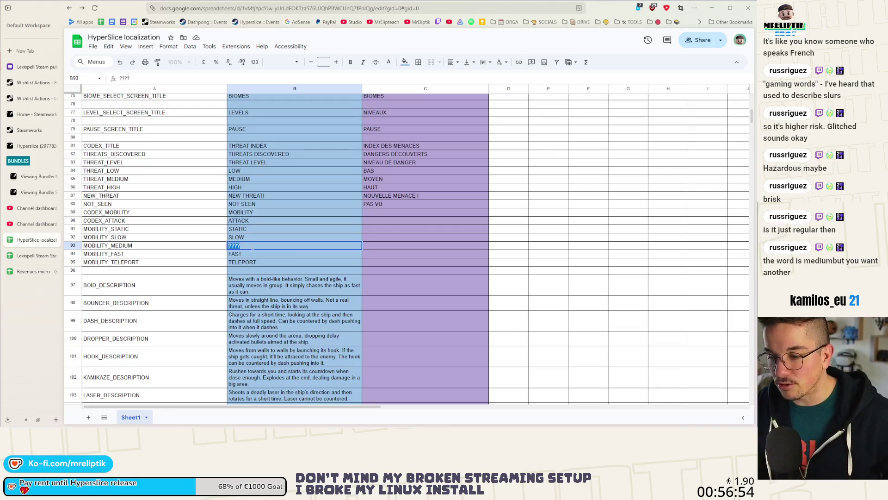
pyautogui.write('MEIDUM')
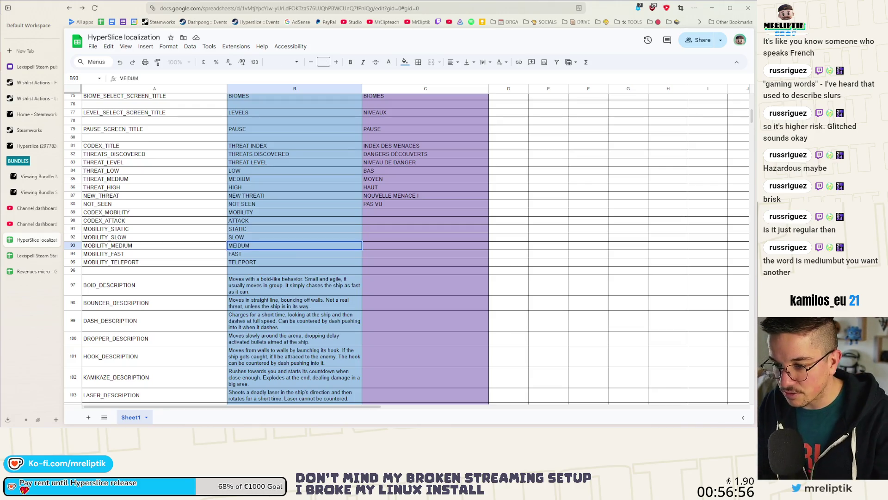
pyautogui.press('BackSpace')
pyautogui.write('D')
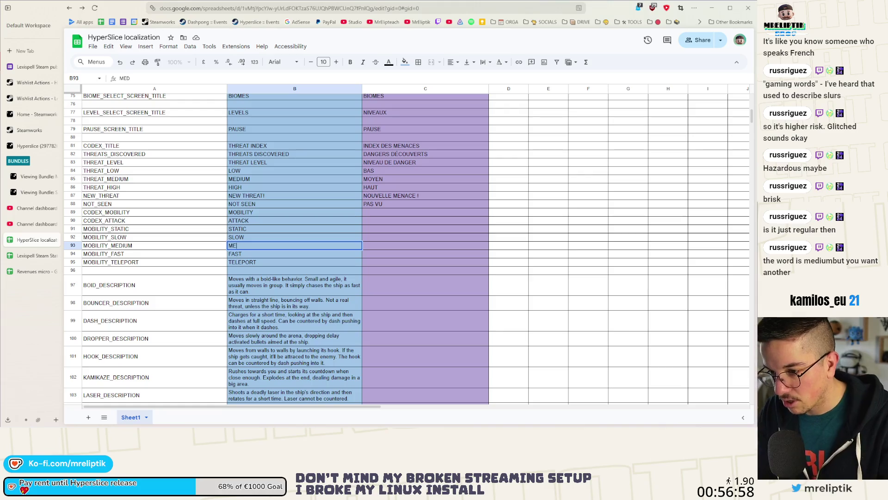
pyautogui.write('FUM')
pyautogui.press('Return')
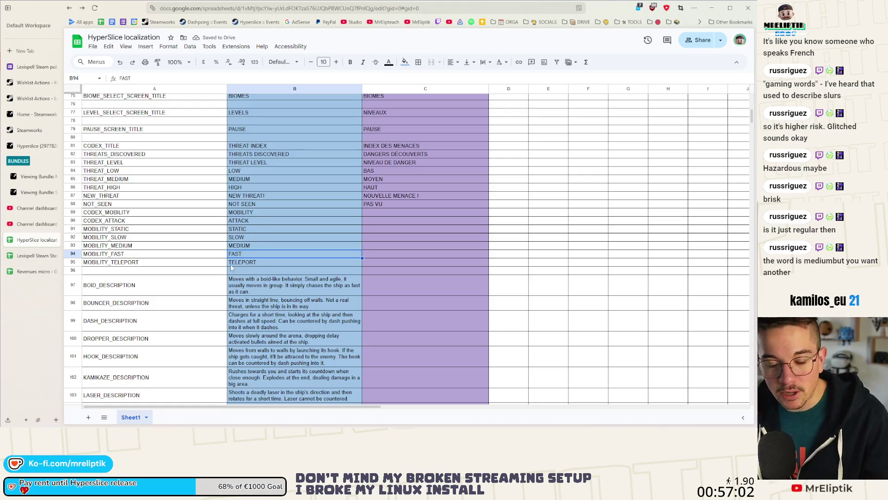
pyautogui.doubleClick(260, 245)
pyautogui.write('BUT')
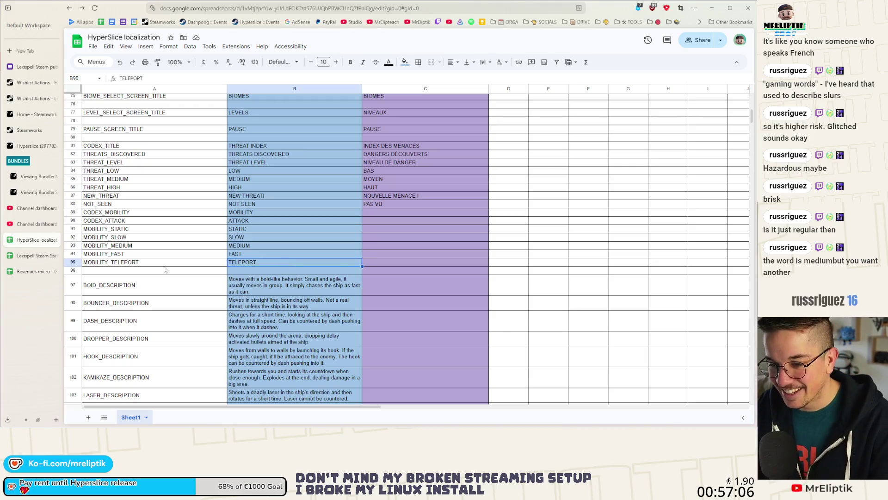
# Insert two rows above row 96, put CODEX in A96, and change B93 to MODERATE
pyautogui.rightClick(138, 270)
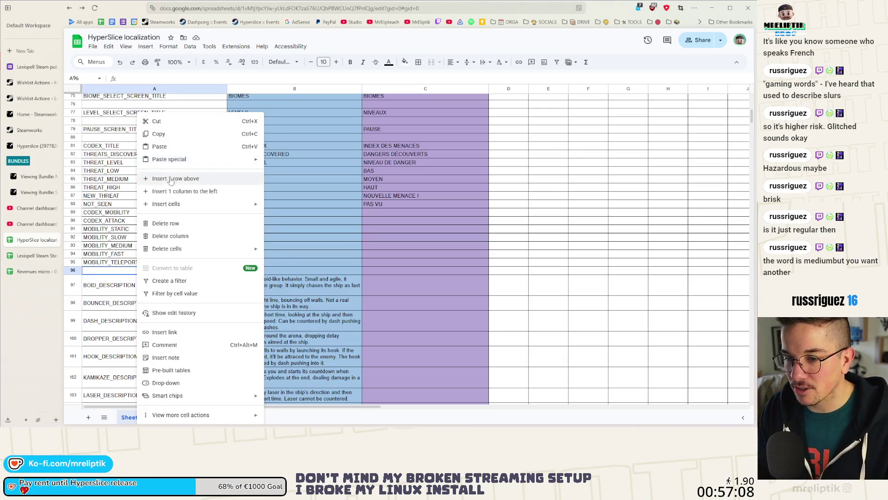
pyautogui.click(176, 179)
pyautogui.rightClick(111, 273)
pyautogui.click(148, 180)
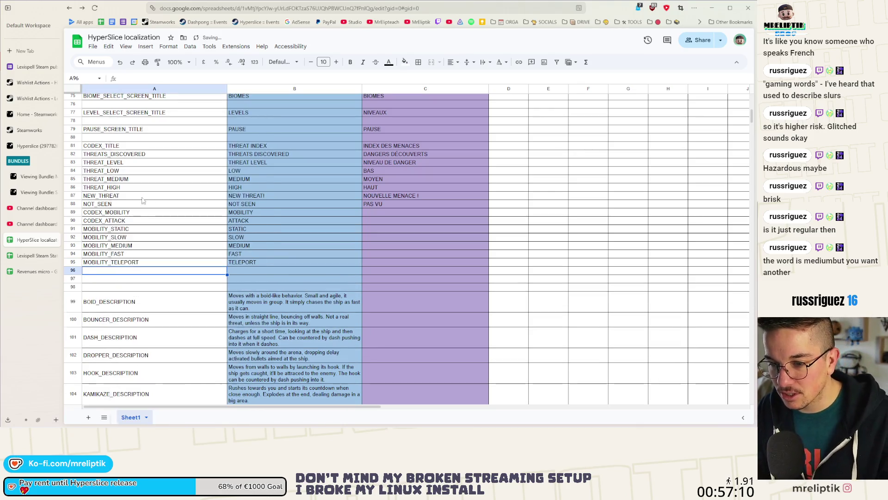
pyautogui.press('Return')
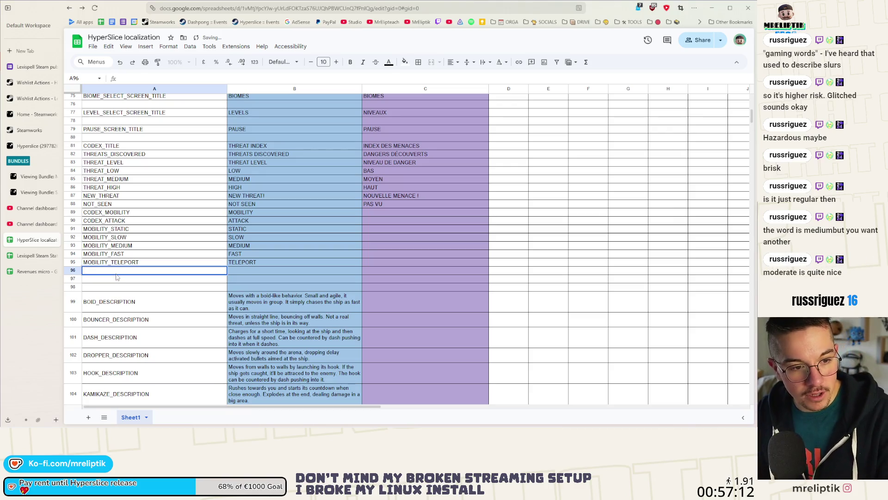
pyautogui.write('CODEX')
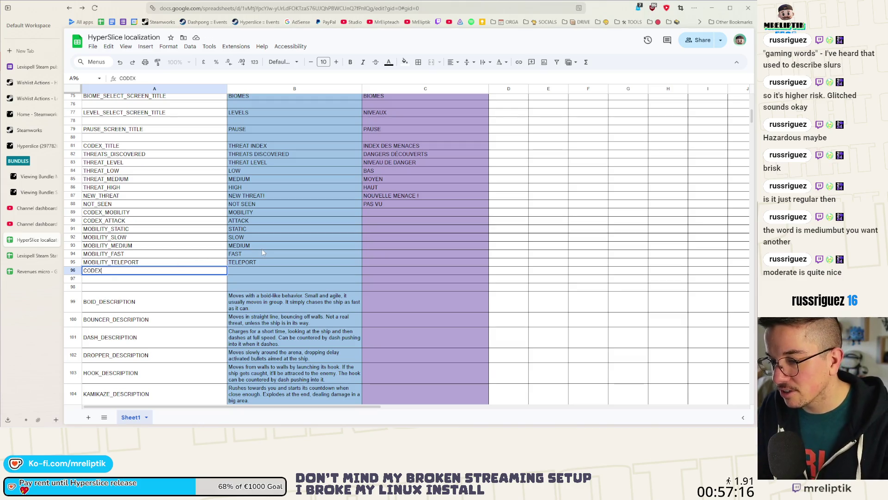
pyautogui.click(261, 246)
pyautogui.write('MODERATE')
# Rename A96 to ATTACK_BULLETS and copy it into A97
pyautogui.click(147, 272)
pyautogui.hotkey('ctrl', 'c')
pyautogui.press('Return')
pyautogui.hotkey('ctrl', 'a')
pyautogui.write('ATTACK_')
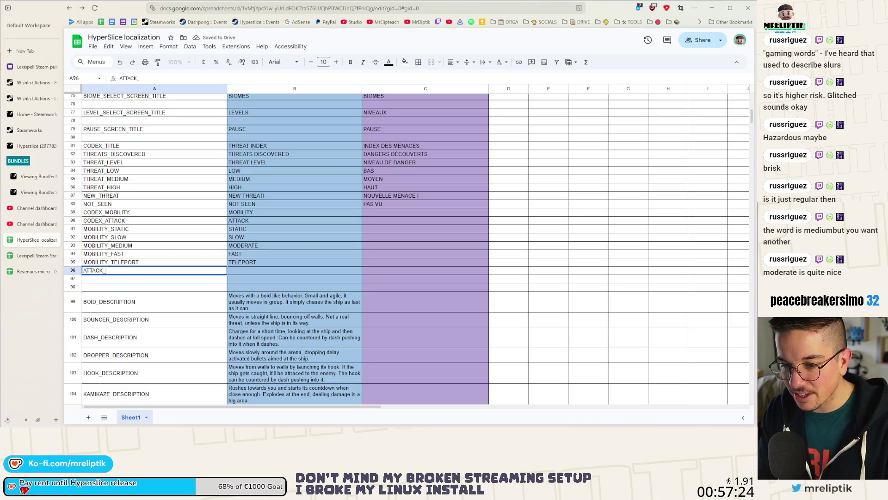
pyautogui.write('BULLETS')
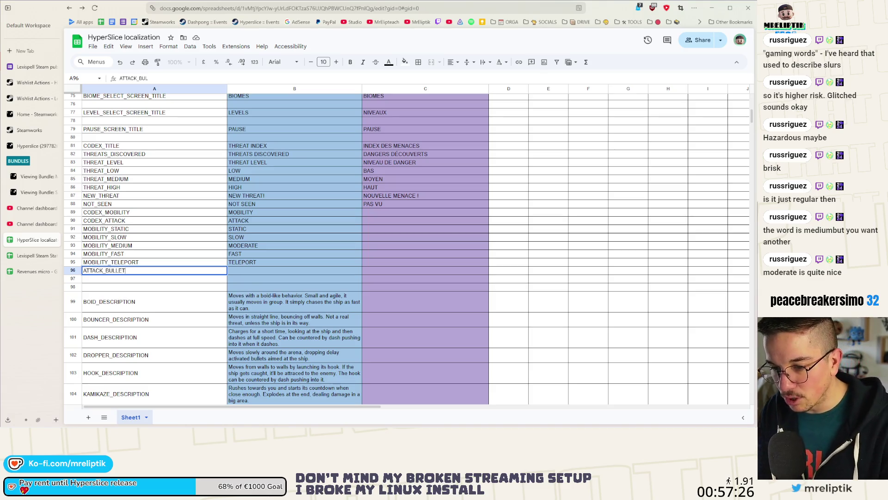
pyautogui.hotkey('ctrl', 'a')
pyautogui.hotkey('ctrl', 'c')
pyautogui.press('Return')
pyautogui.hotkey('ctrl', 'v')
# Change the A97 key to ATTACK_CHARGE
pyautogui.doubleClick(138, 279)
pyautogui.press('BackSpace')
pyautogui.press('BackSpace')
pyautogui.press('BackSpace')
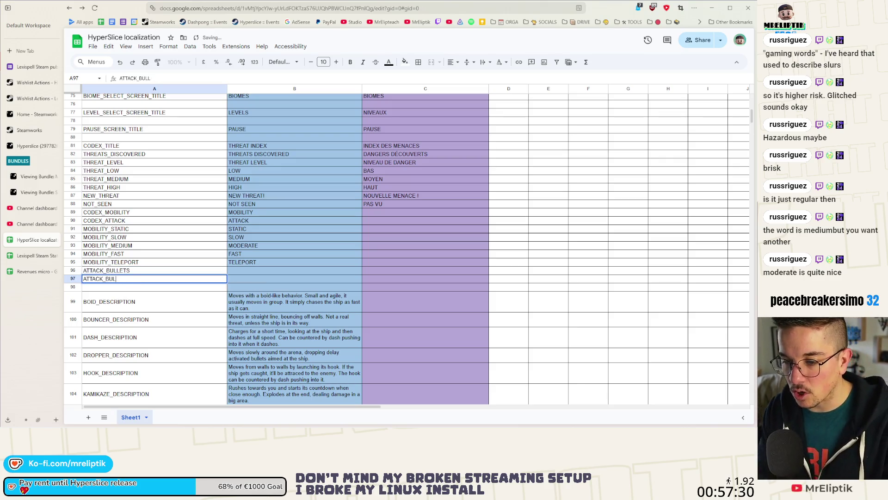
pyautogui.write('CHARGE')
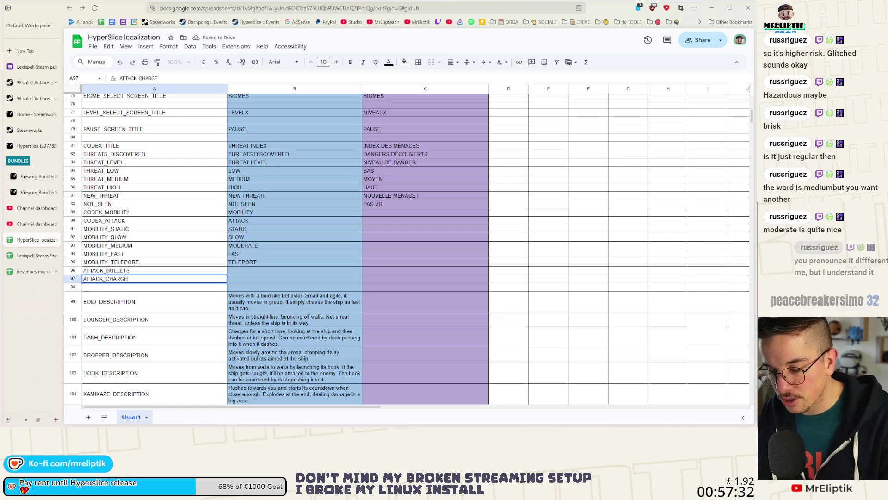
pyautogui.press('Return')
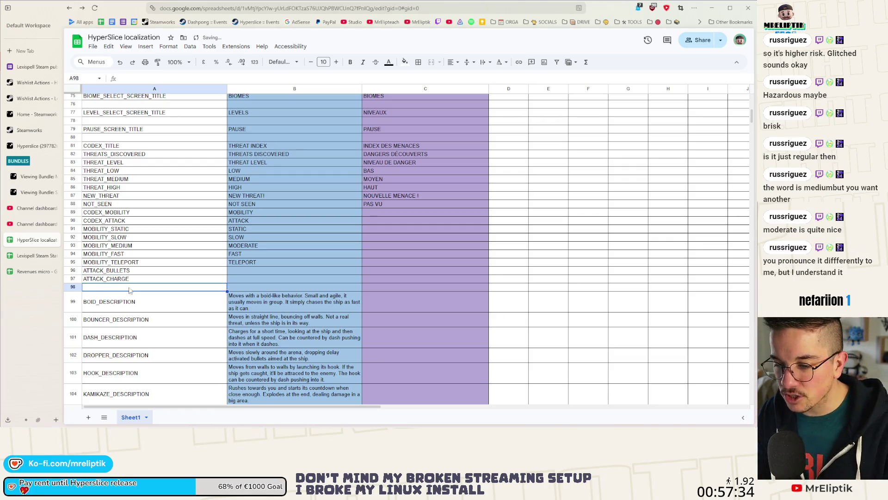
# Insert a row above BOID_DESCRIPTION and add keys ATTACK_SEEK in A98 and ATTACK_WANDER in A99
pyautogui.rightClick(128, 291)
pyautogui.click(157, 180)
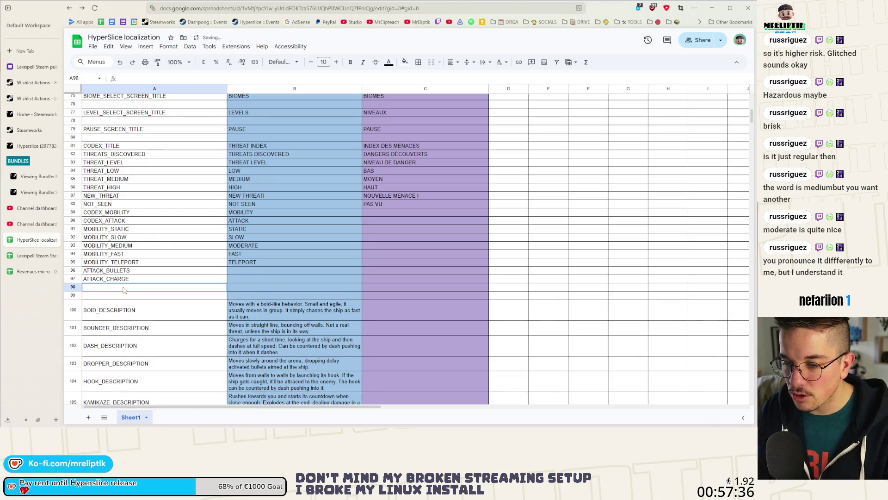
pyautogui.hotkey('ctrl', 'v')
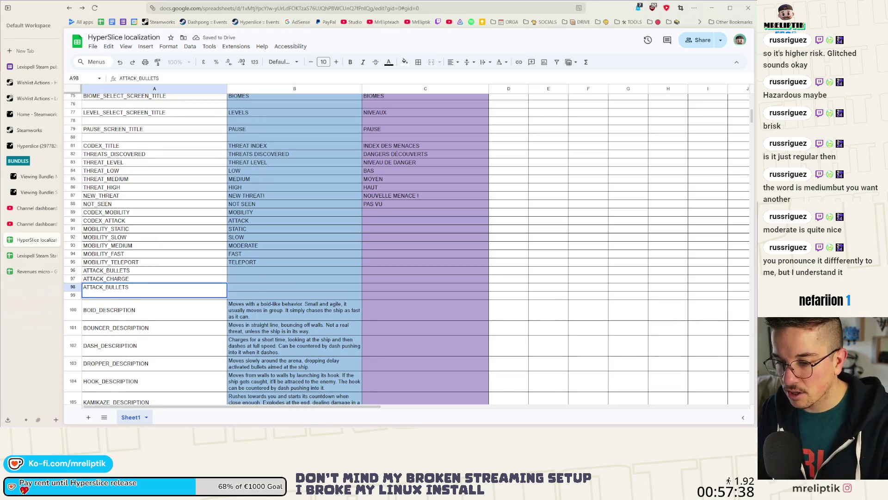
pyautogui.press('BackSpace')
pyautogui.press('BackSpace')
pyautogui.press('BackSpace')
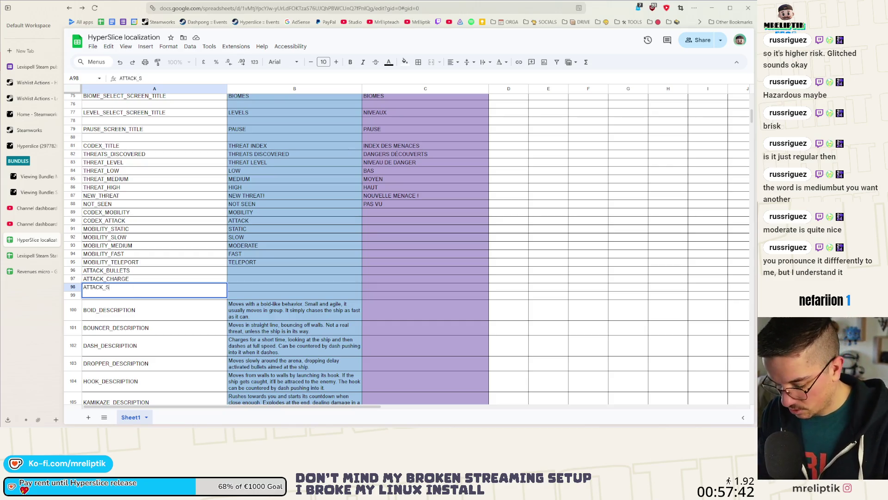
pyautogui.hotkey('alt', 'Return')
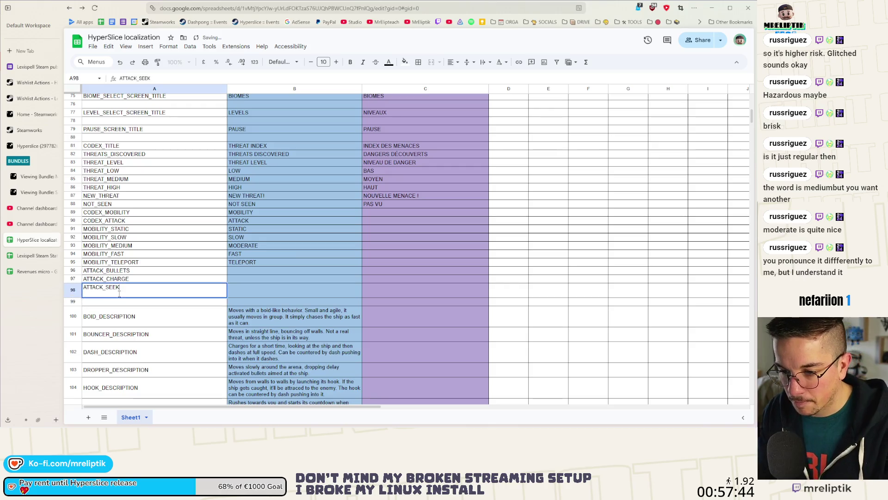
pyautogui.press('BackSpace')
pyautogui.press('Return')
pyautogui.write('ATTACK_WANDER')
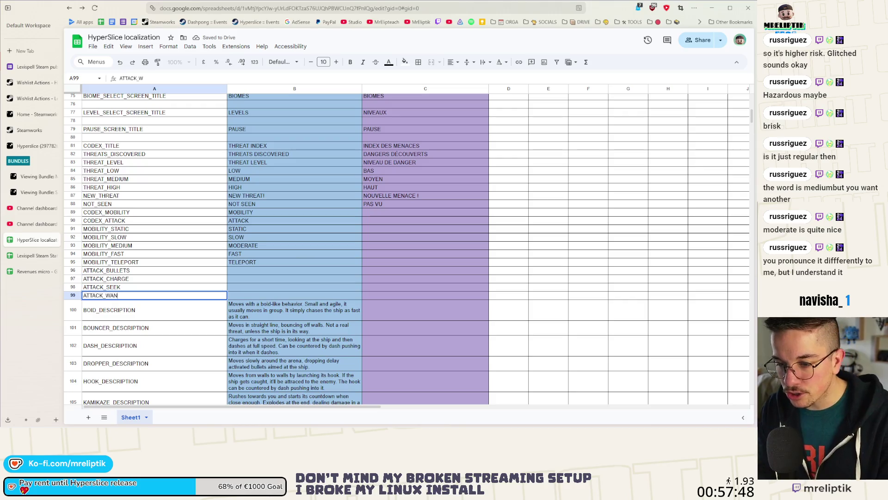
pyautogui.press('Return')
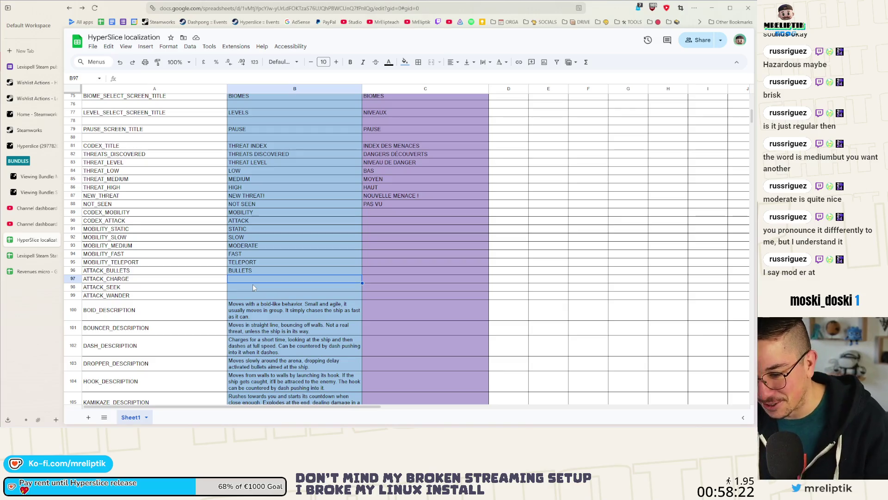
# Enter SEEK in B98, WANDER in B99 and DASH in B97
pyautogui.doubleClick(253, 287)
pyautogui.write('EEK')
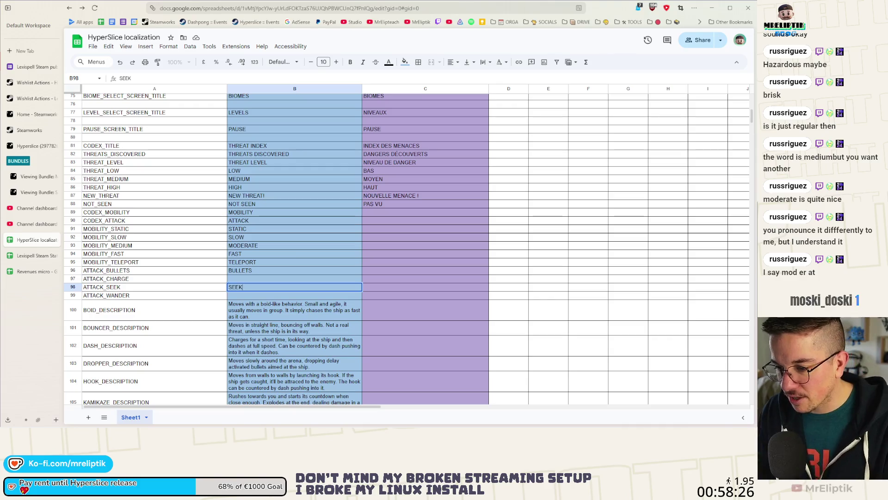
pyautogui.press('Return')
pyautogui.write('WANDER')
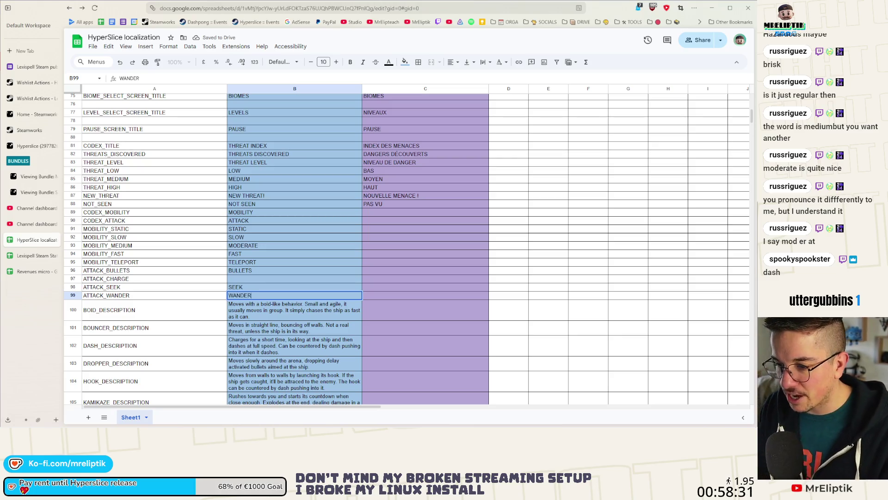
pyautogui.press('Return')
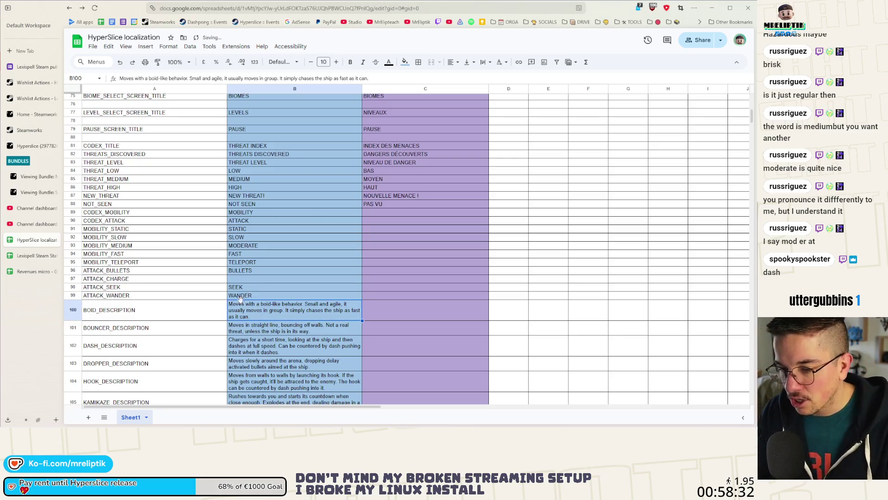
pyautogui.click(250, 277)
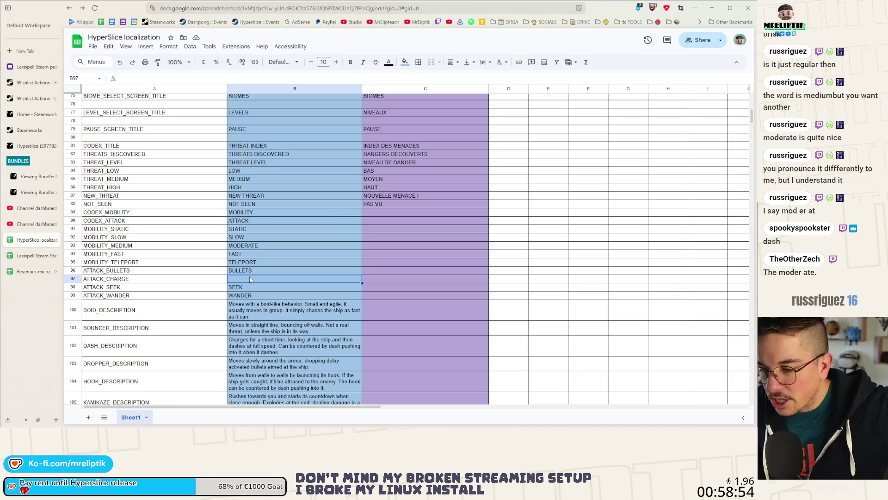
pyautogui.write('DASH')
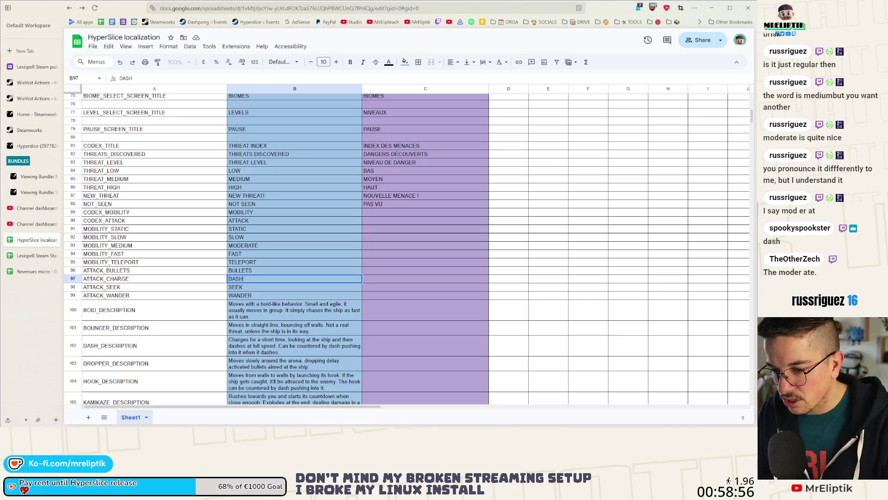
pyautogui.click(263, 272)
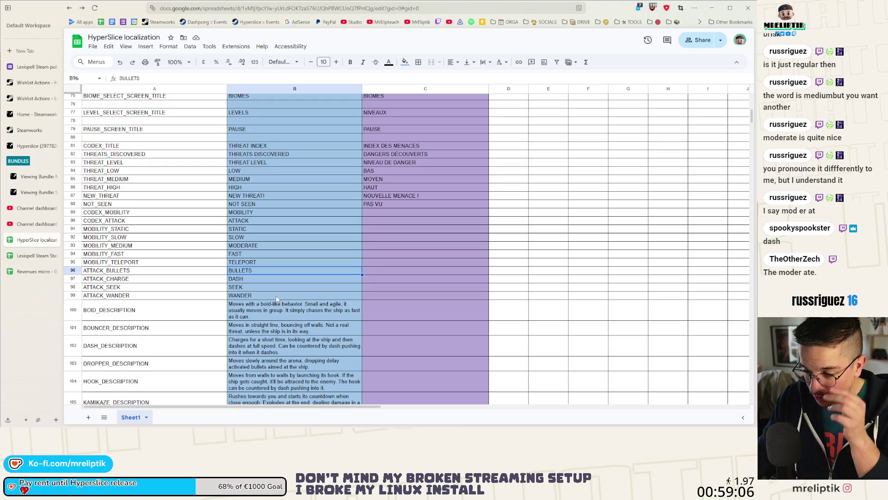
pyautogui.click(262, 296)
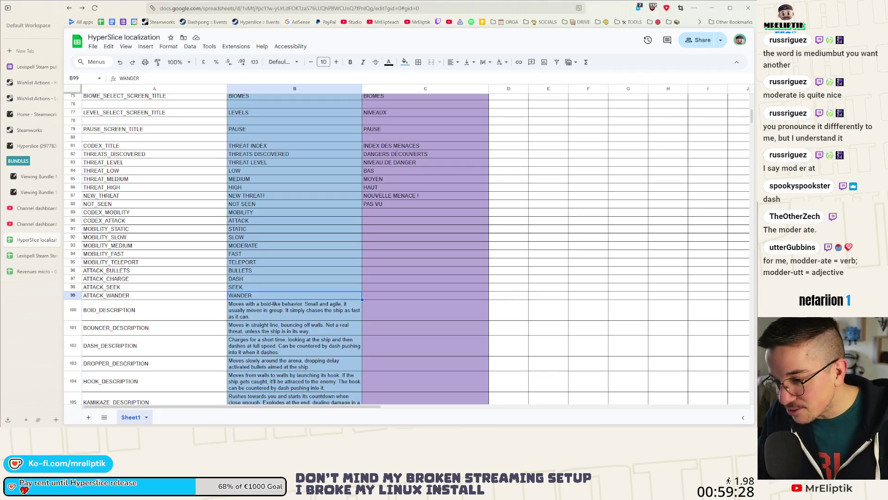
pyautogui.click(399, 213)
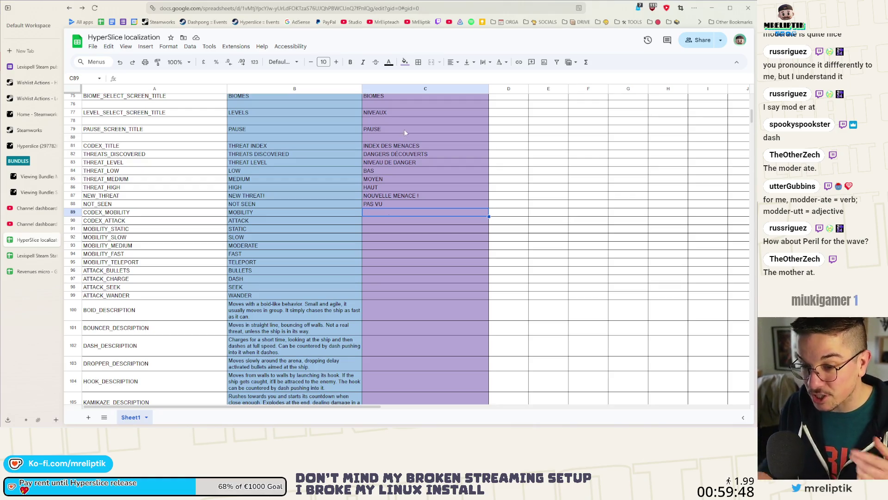
pyautogui.click(141, 297)
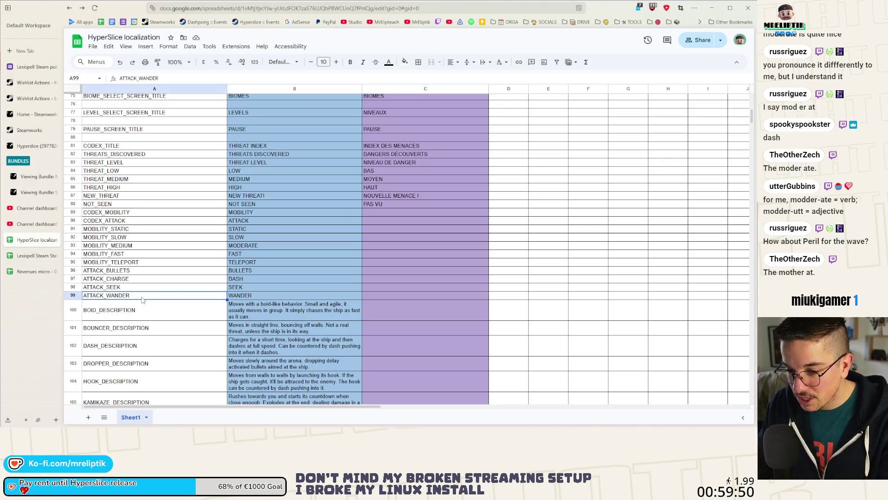
# Insert a blank row above ATTACK_CHARGE and give it the key ATTACK_MINE
pyautogui.click(147, 272)
pyautogui.rightClick(129, 280)
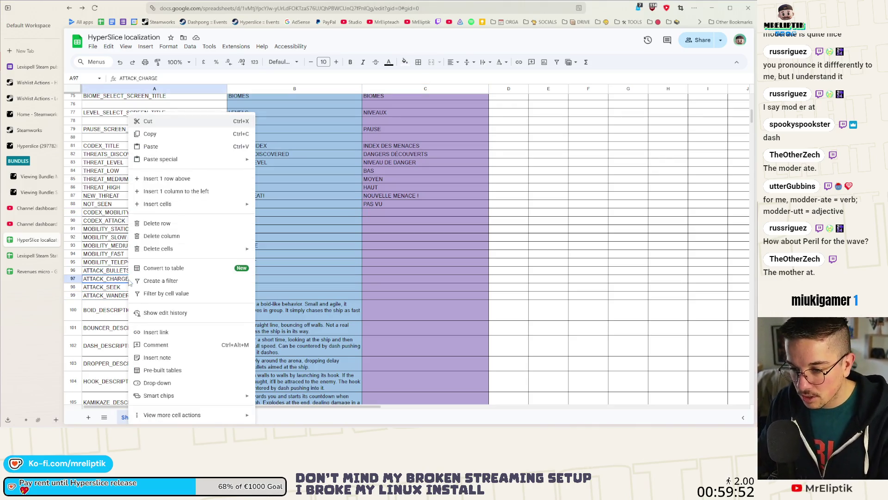
pyautogui.click(165, 179)
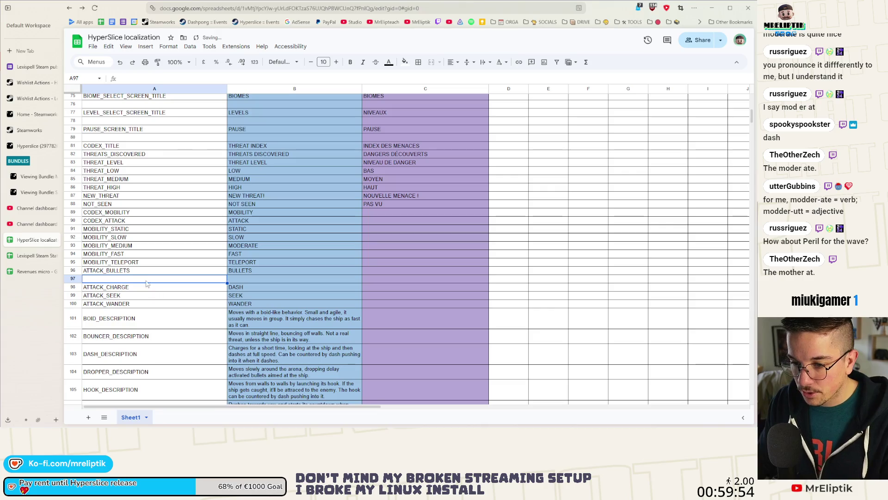
pyautogui.doubleClick(119, 279)
pyautogui.write('TTACK_M')
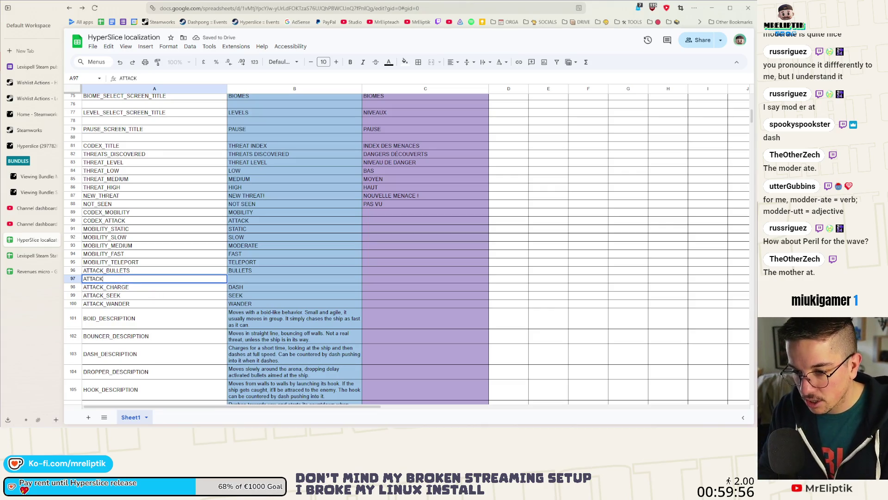
pyautogui.write('INE')
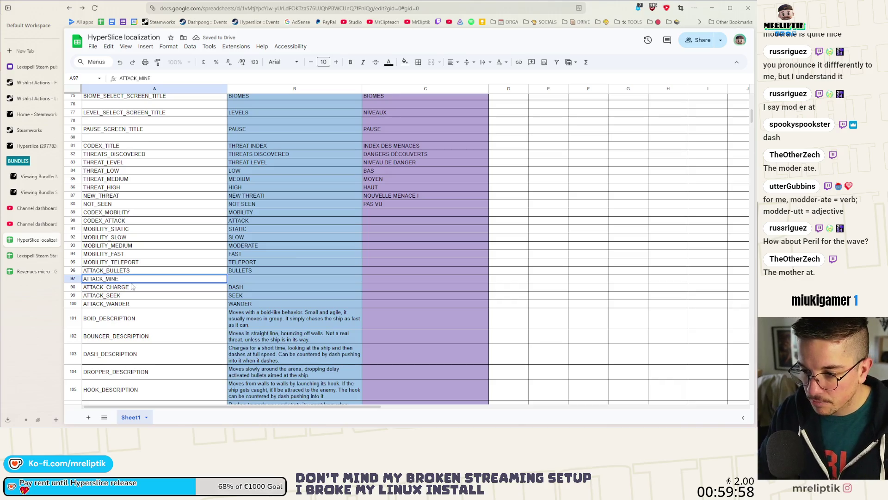
pyautogui.press('Tab')
# Enter MINES as the English text in B97, then bring up the maximized Google results for moderate
pyautogui.write('MIN')
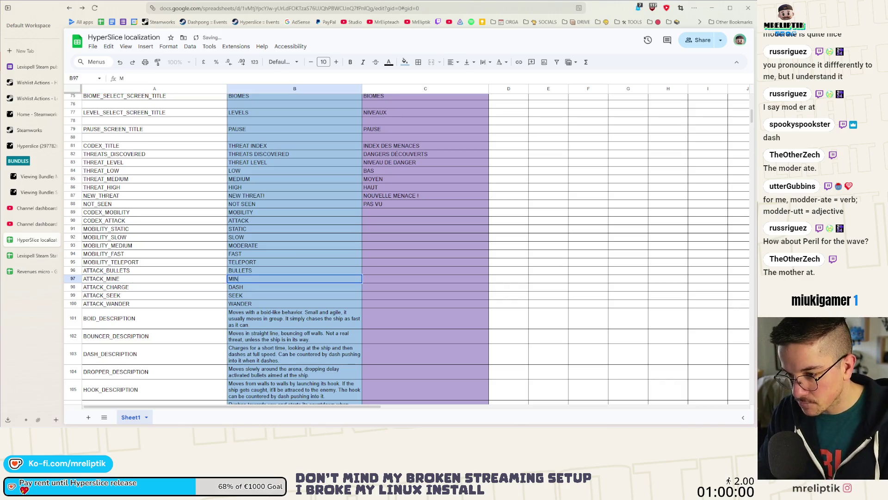
pyautogui.click(298, 287)
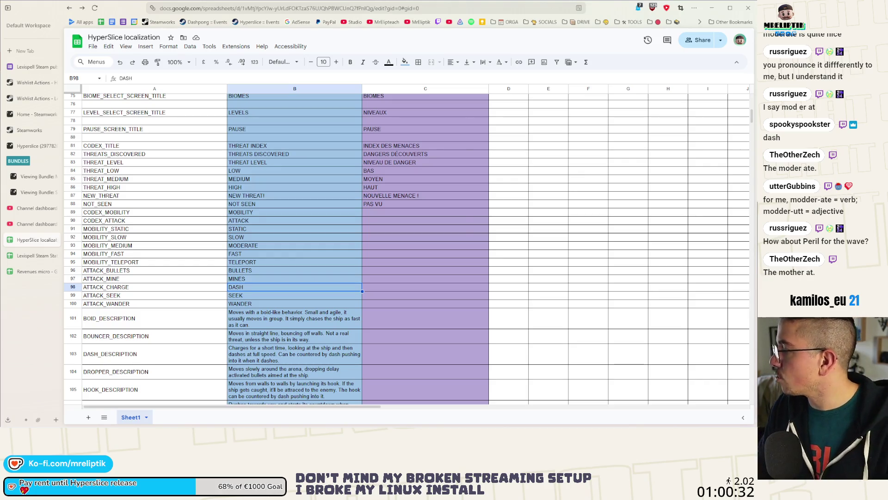
pyautogui.hotkey('alt', 'Tab')
pyautogui.press('super+Up')
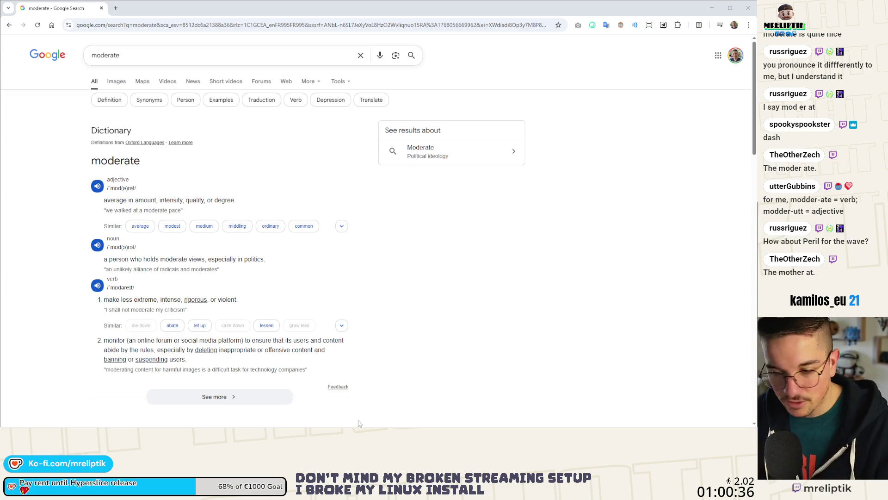
# Play the adjective, noun and verb pronunciations of moderate, then return to the spreadsheet
pyautogui.click(95, 189)
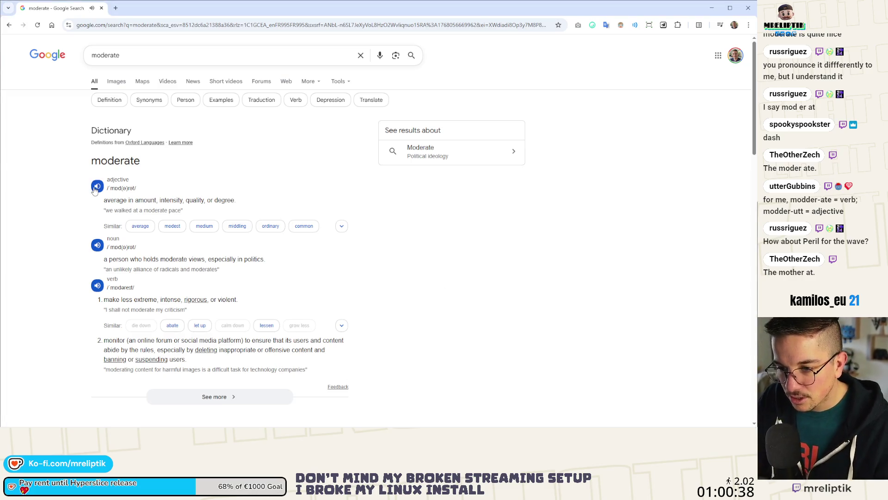
pyautogui.click(95, 190)
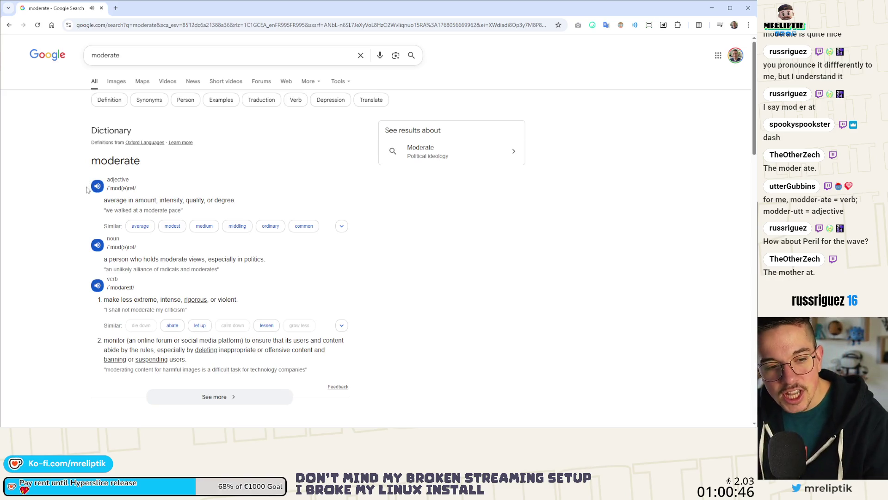
pyautogui.click(97, 245)
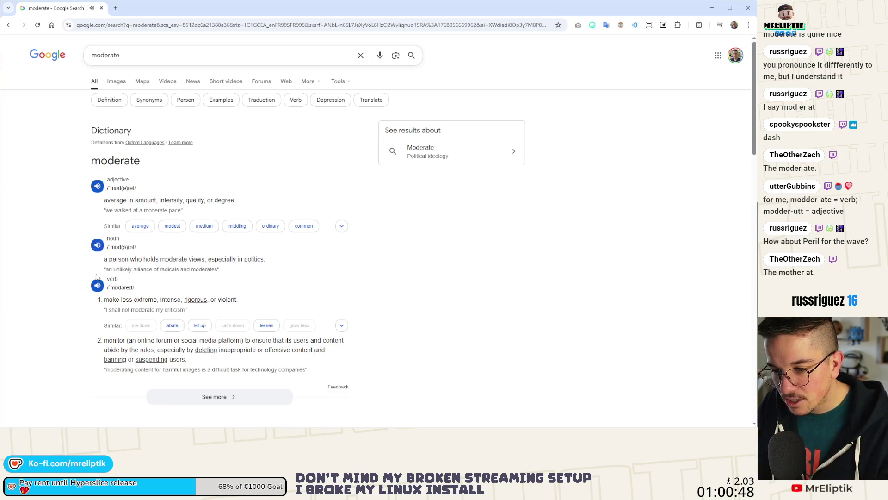
pyautogui.click(97, 285)
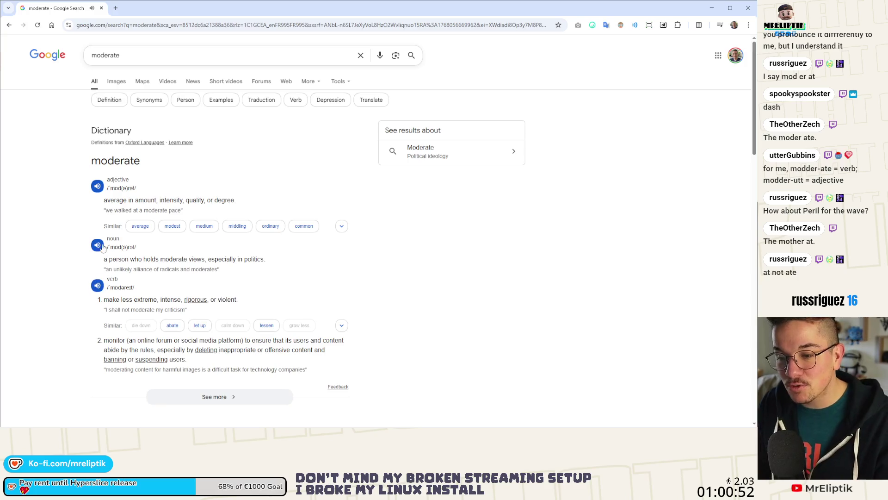
pyautogui.click(98, 187)
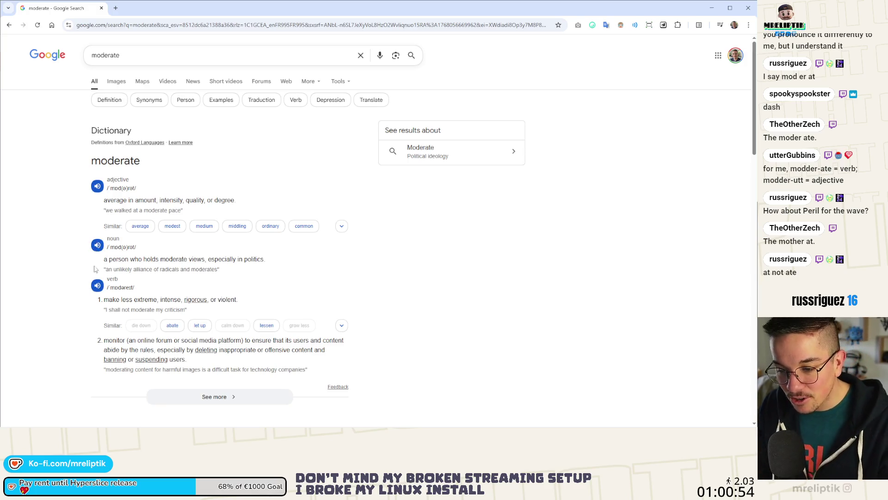
pyautogui.click(97, 285)
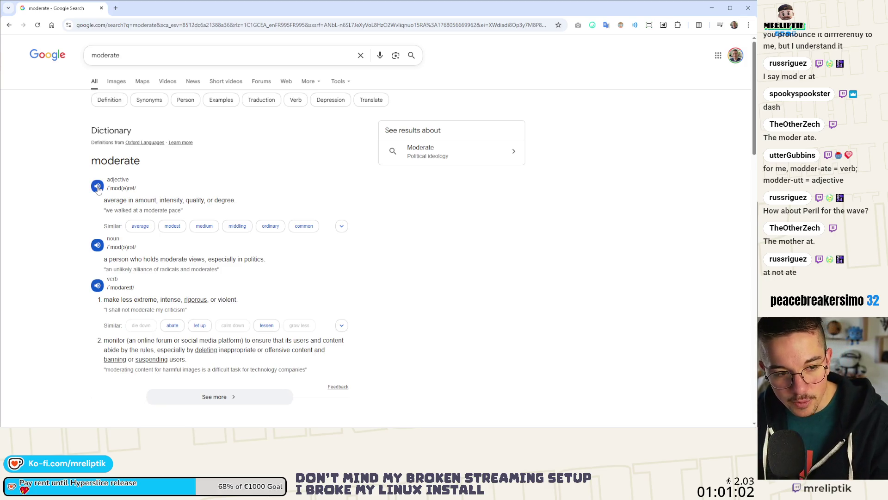
pyautogui.click(98, 188)
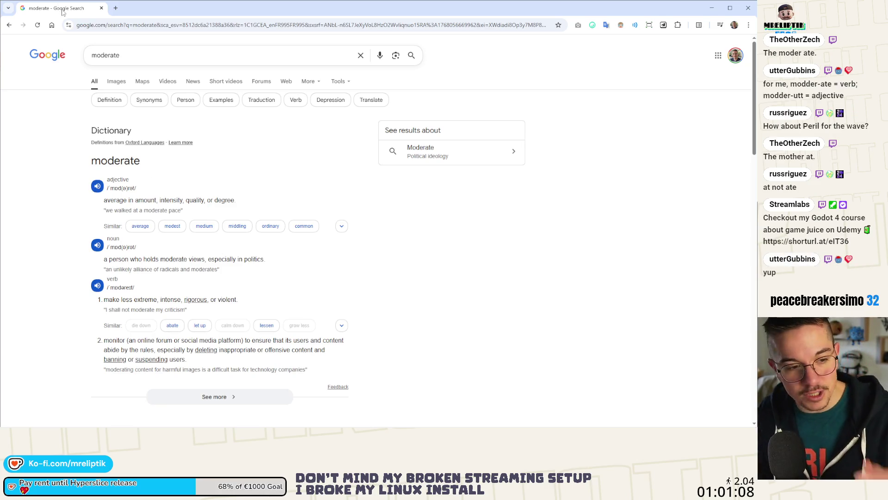
pyautogui.hotkey('alt', 'Tab')
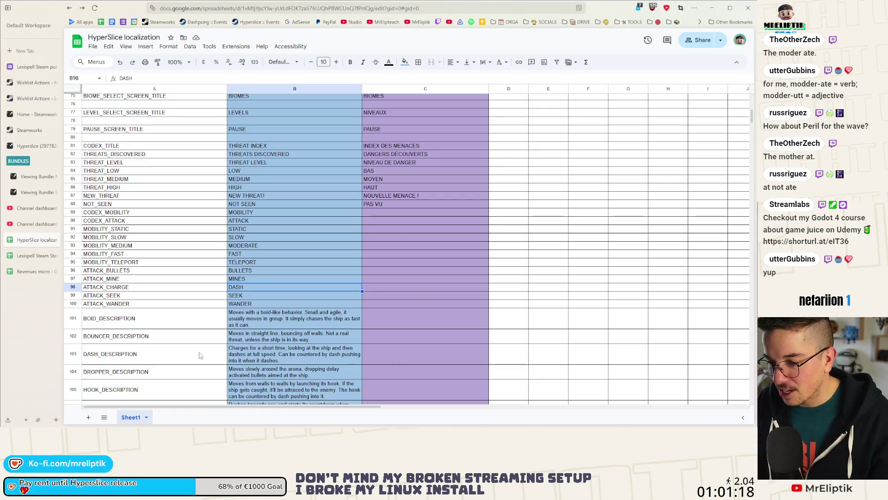
pyautogui.click(400, 215)
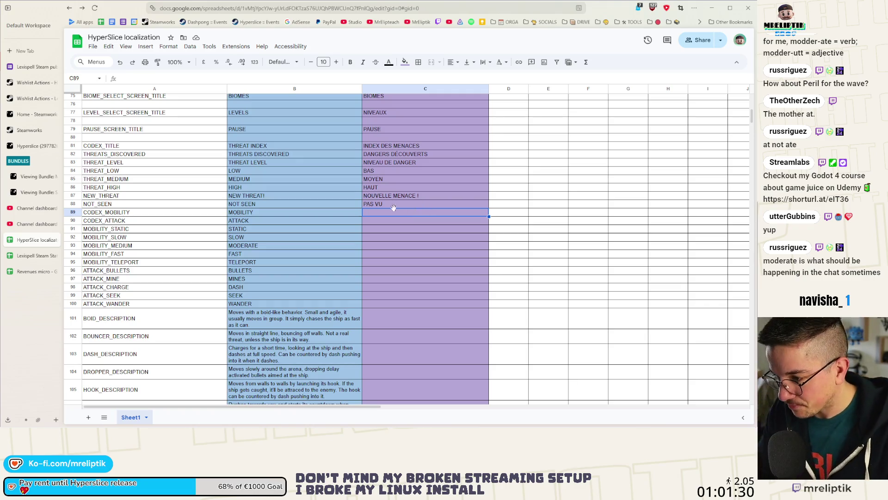
# Enter MOBILITÉ in C89, copying the accented É style used in C82
pyautogui.doubleClick(386, 212)
pyautogui.write('M')
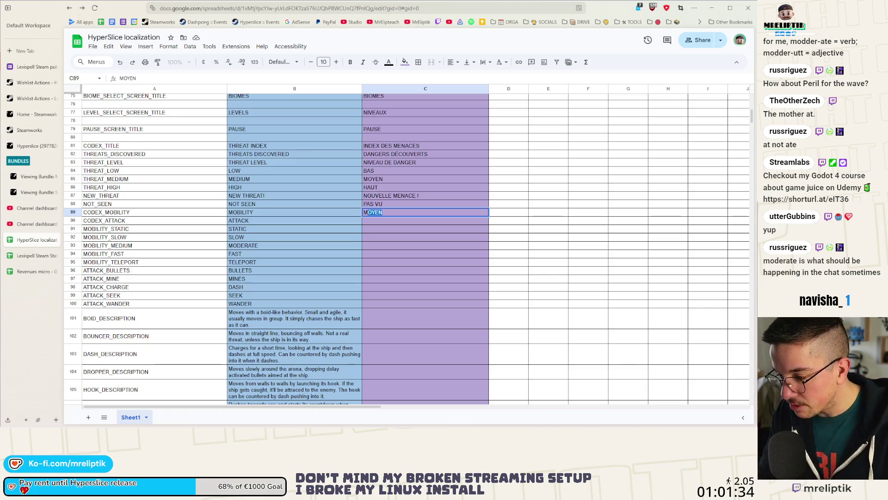
pyautogui.write('OBILITE')
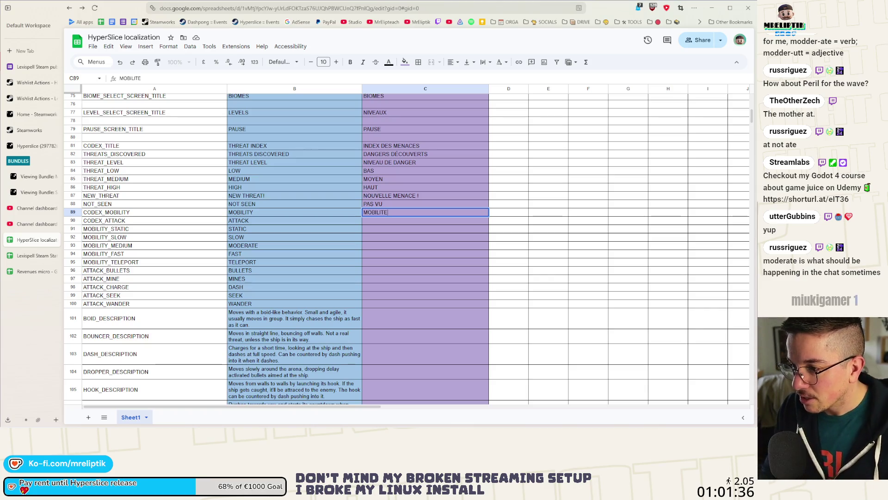
pyautogui.click(392, 153)
pyautogui.doubleClick(392, 153)
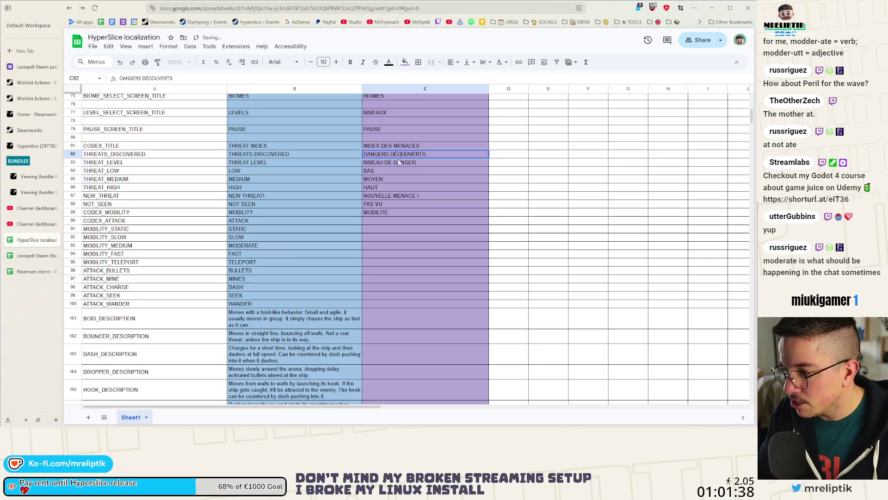
pyautogui.moveTo(398, 154); pyautogui.dragTo(390, 154)
pyautogui.click(397, 154)
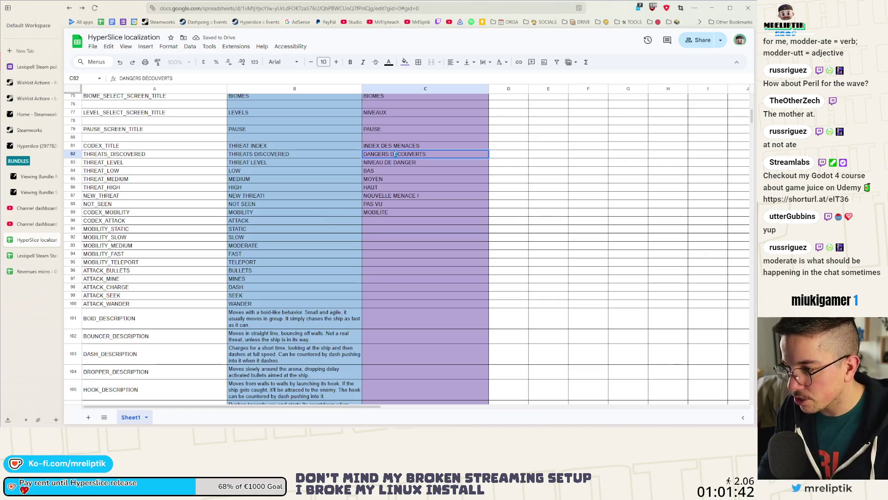
pyautogui.doubleClick(405, 212)
pyautogui.press('BackSpace')
pyautogui.write('É')
pyautogui.press('Return')
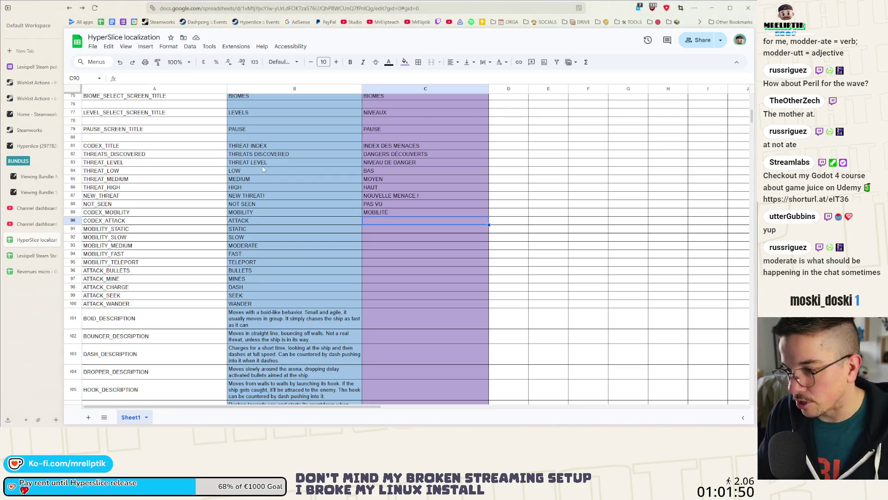
# Fill C90–C92 with ATTAQUE, STATIQUE and LENT
pyautogui.doubleClick(377, 222)
pyautogui.write('ATTA')
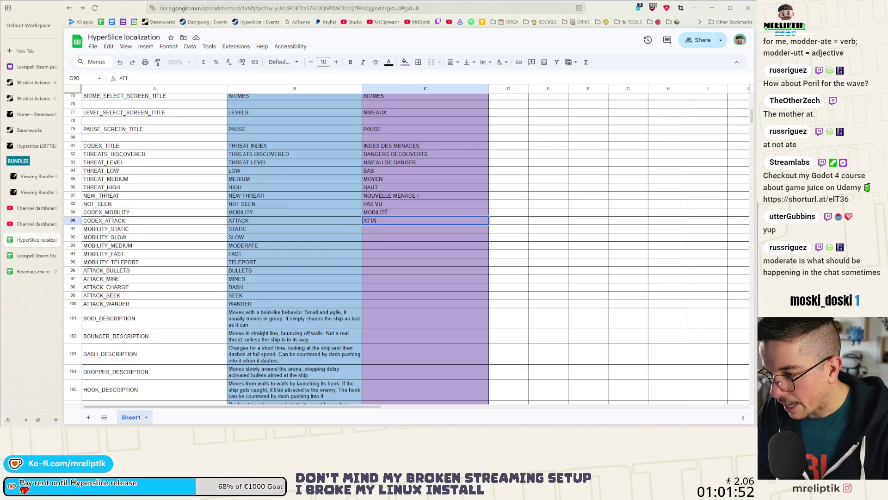
pyautogui.write('QUE')
pyautogui.press('Return')
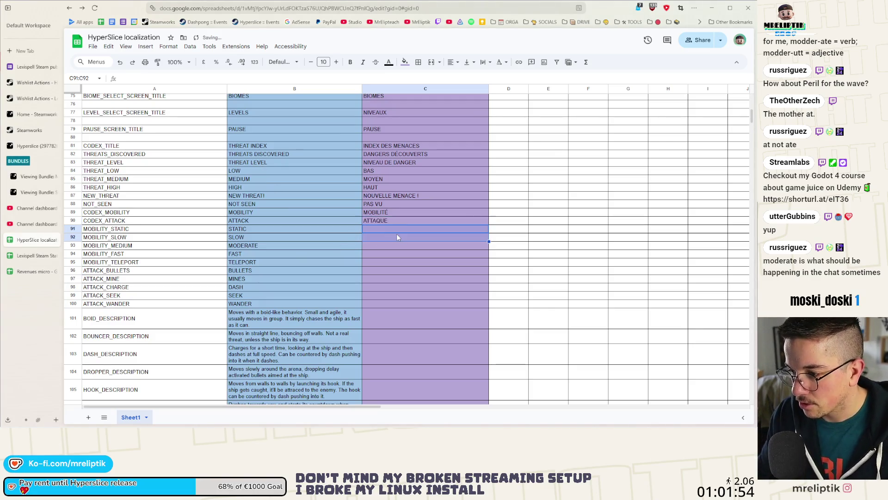
pyautogui.write('STATIQUE')
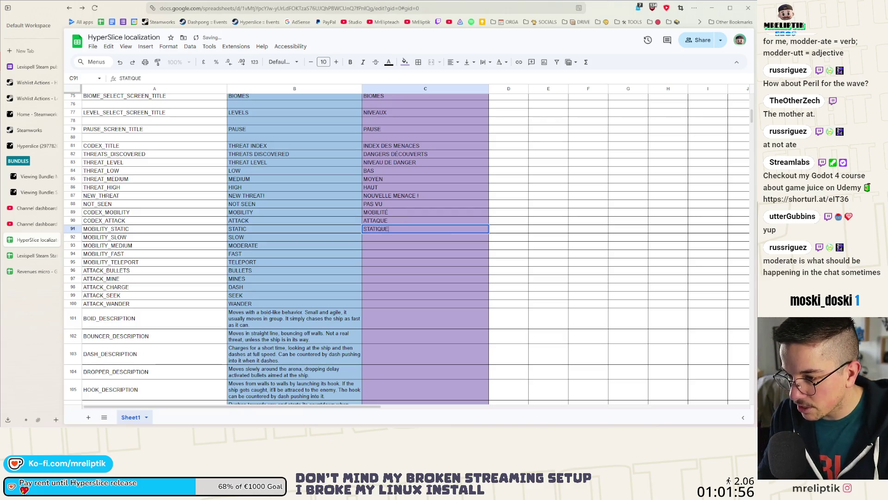
pyautogui.press('Return')
pyautogui.write('LENT')
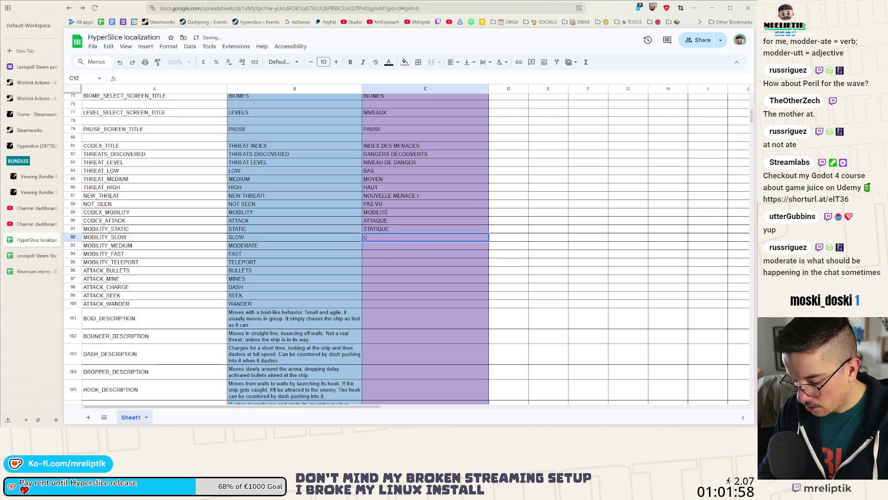
pyautogui.press('Return')
# Fill C93–C95 with MOYEN, RAPIDE and TELEPORTATION
pyautogui.doubleClick(386, 249)
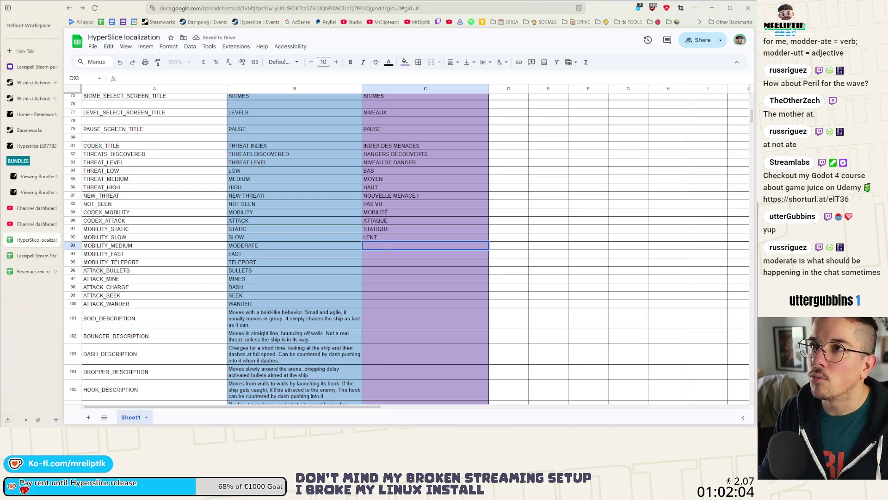
pyautogui.write('MOYEN')
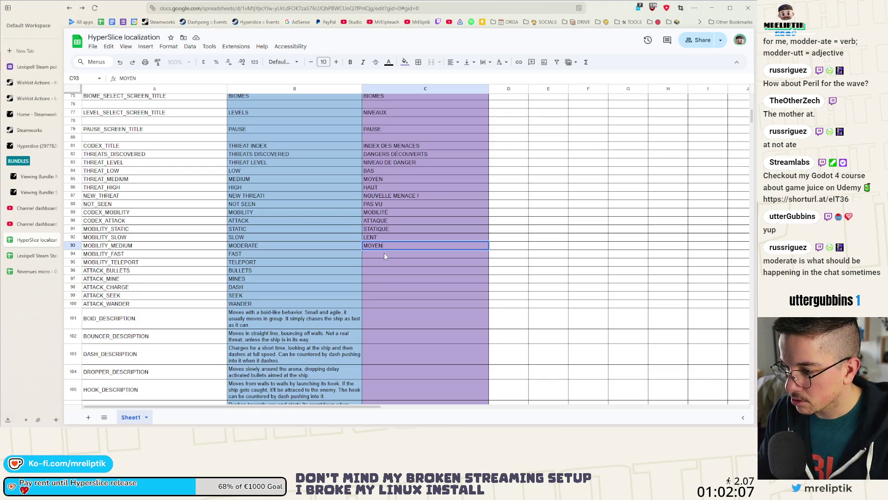
pyautogui.press('Return')
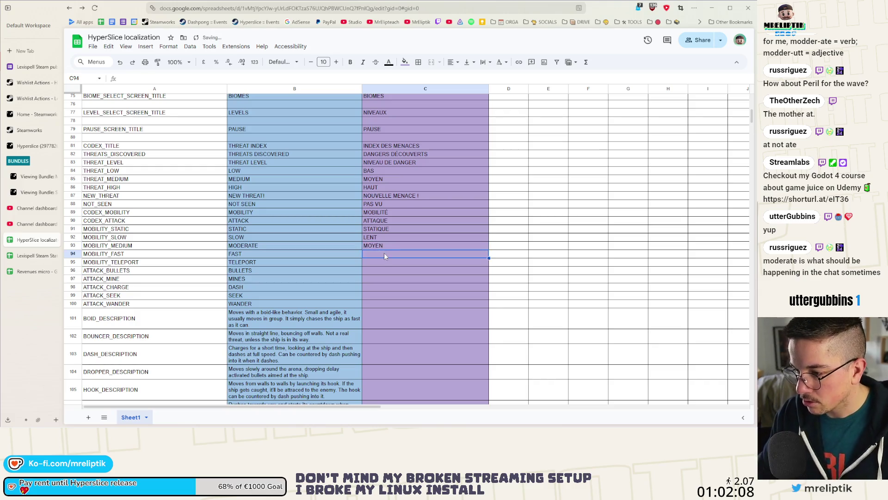
pyautogui.write('RAPIDE')
pyautogui.press('Return')
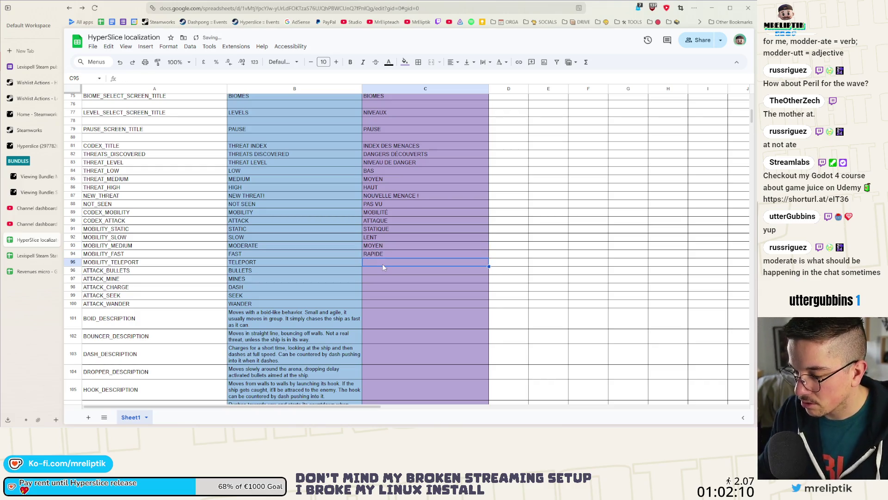
pyautogui.write('TELEPORTATIN')
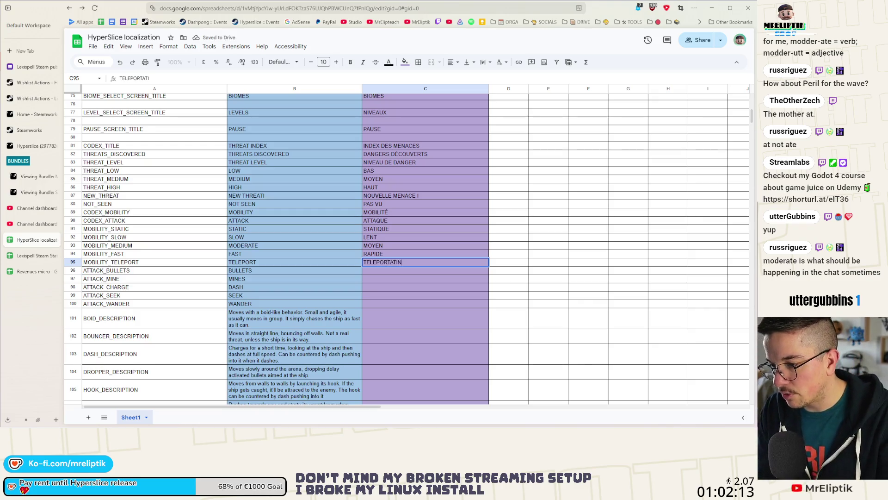
pyautogui.press('BackSpace')
pyautogui.write('ON')
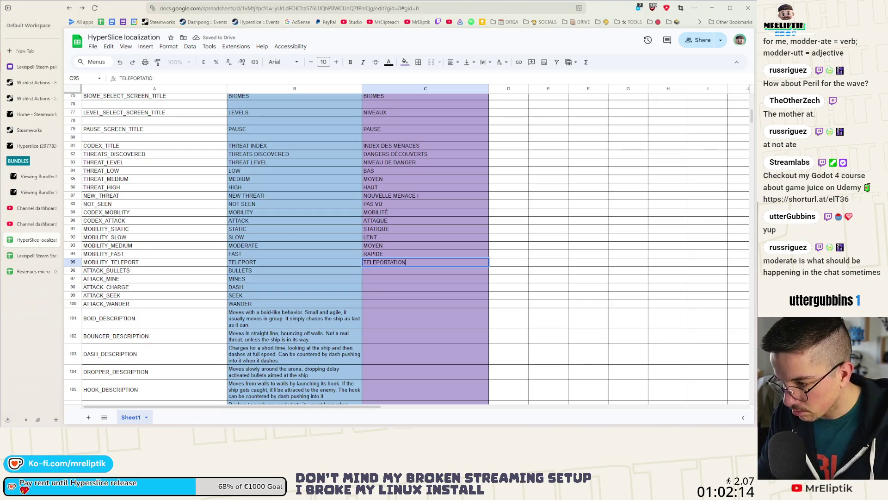
pyautogui.press('Return')
# Fill C96–C98 with BALLES, MINES and DASH
pyautogui.write('BALLES')
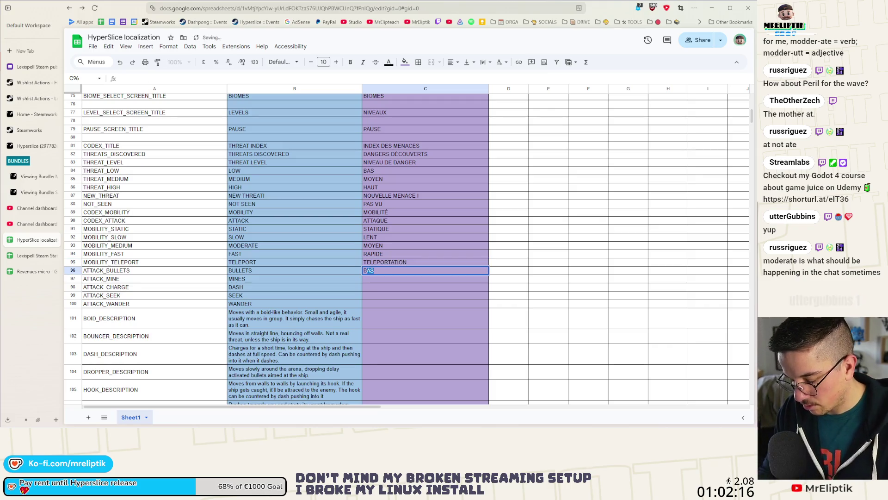
pyautogui.click(385, 280)
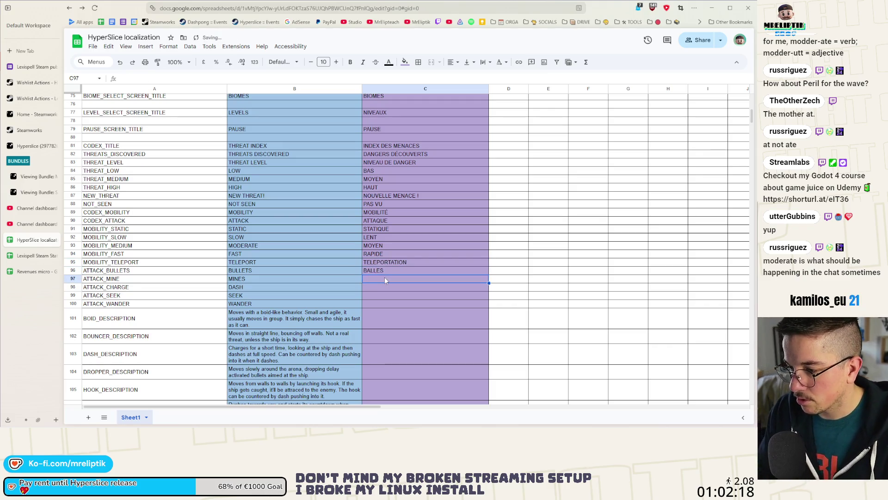
pyautogui.write('MINES')
pyautogui.press('Return')
pyautogui.write('DS')
pyautogui.press('BackSpace')
pyautogui.write('ASH')
pyautogui.press('Return')
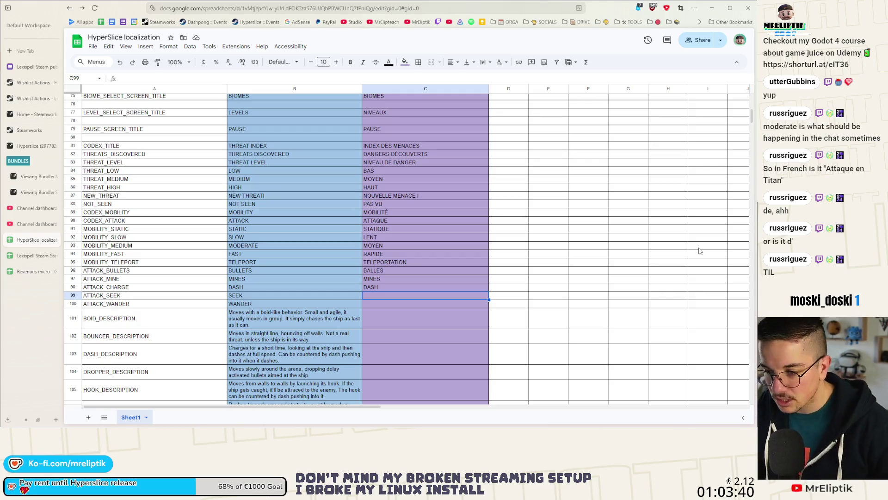
pyautogui.doubleClick(384, 293)
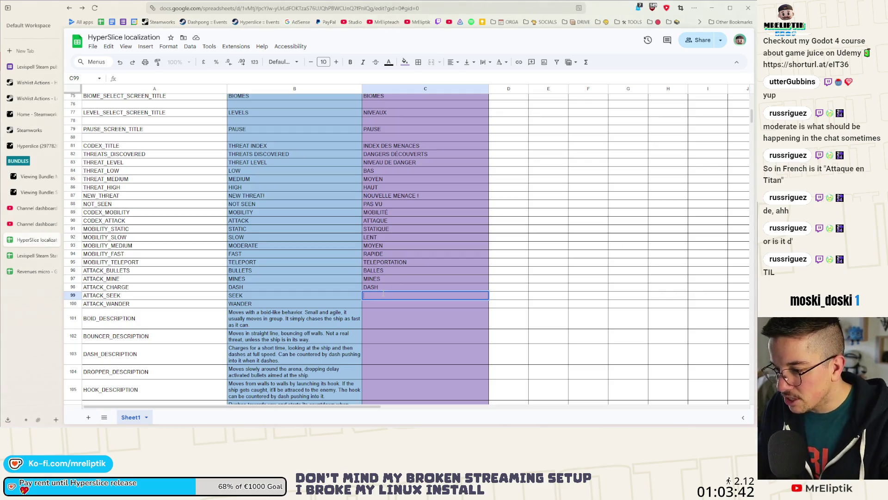
# Fill C99 with CHERCHEUR, moving on to the wander row C100
pyautogui.write('CHERCHEUR')
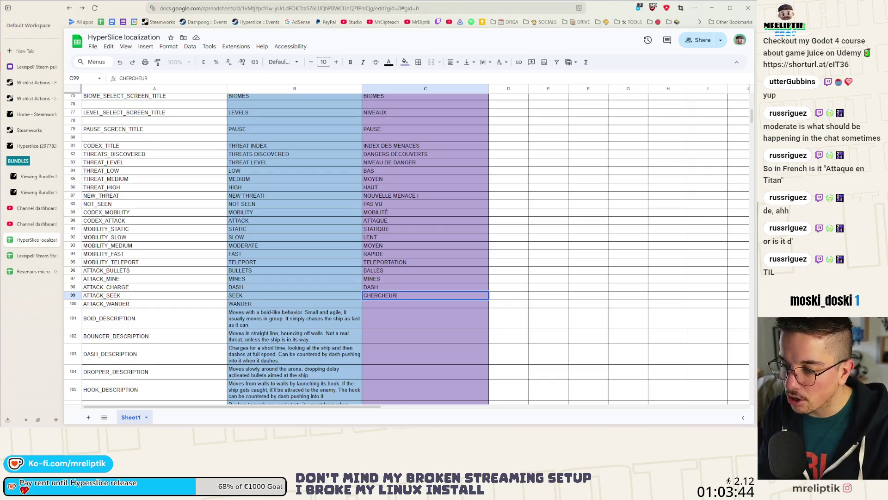
pyautogui.click(408, 304)
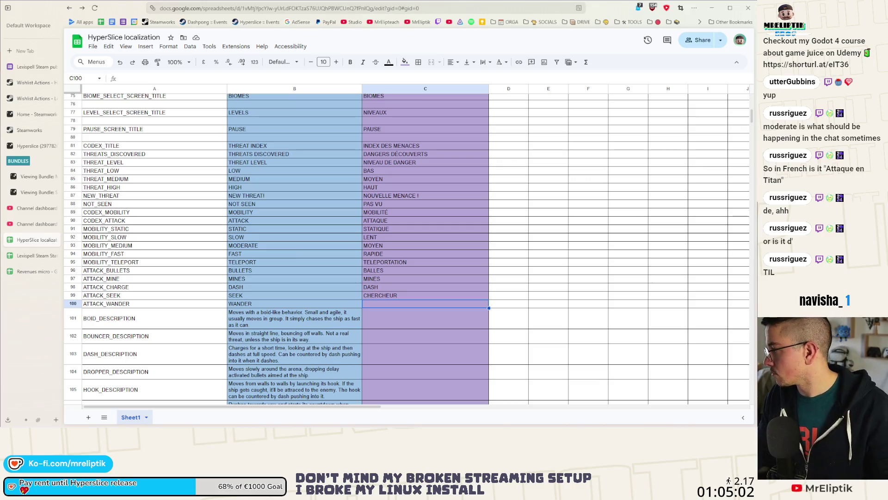
# Enter RÔDEUR with a circumflex in C100, then compare it with the English WANDER in B100
pyautogui.write('R^^')
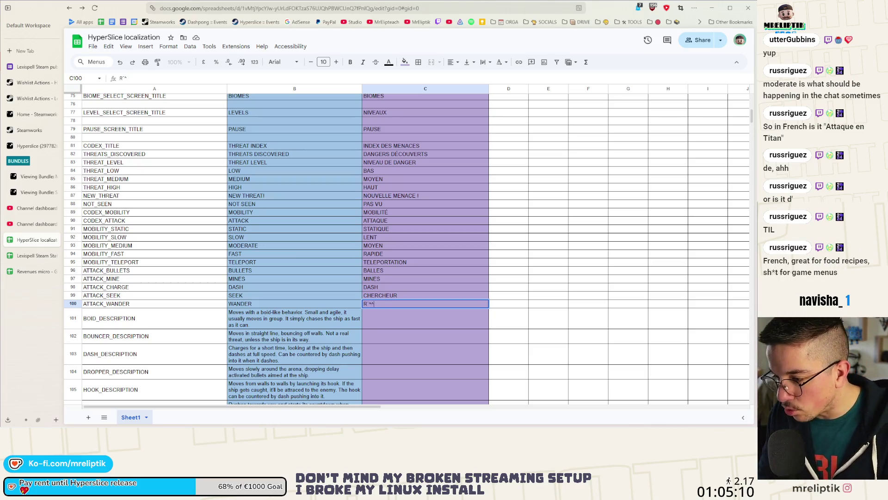
pyautogui.press('BackSpace')
pyautogui.write('ô')
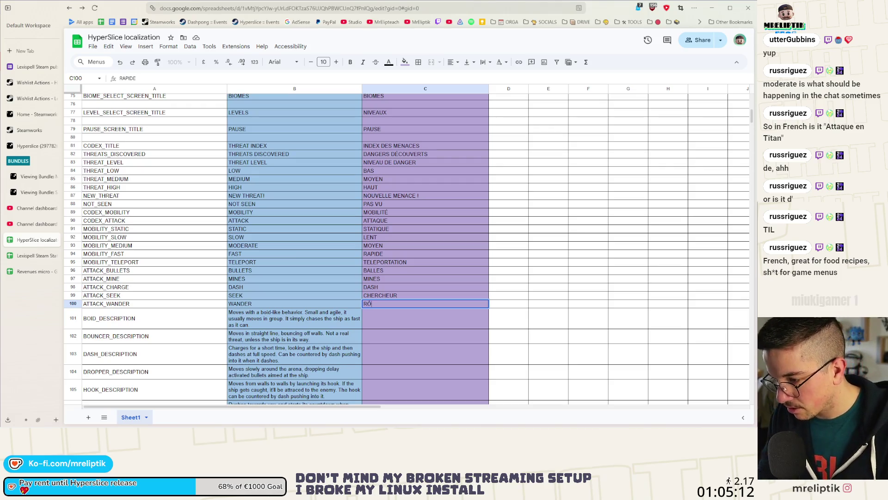
pyautogui.write('DEUR')
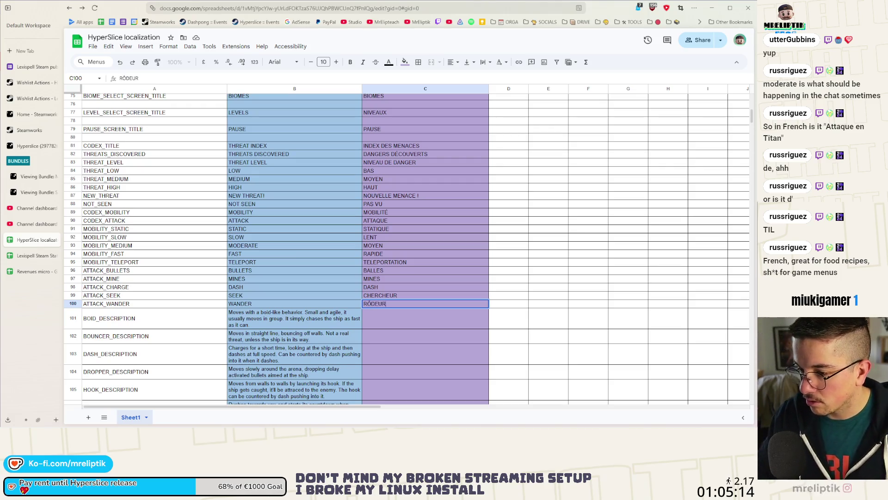
pyautogui.click(366, 327)
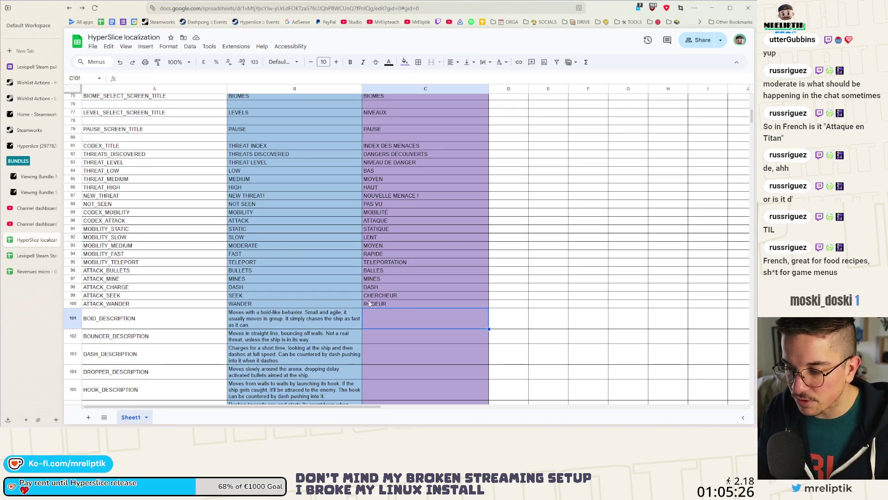
pyautogui.click(328, 306)
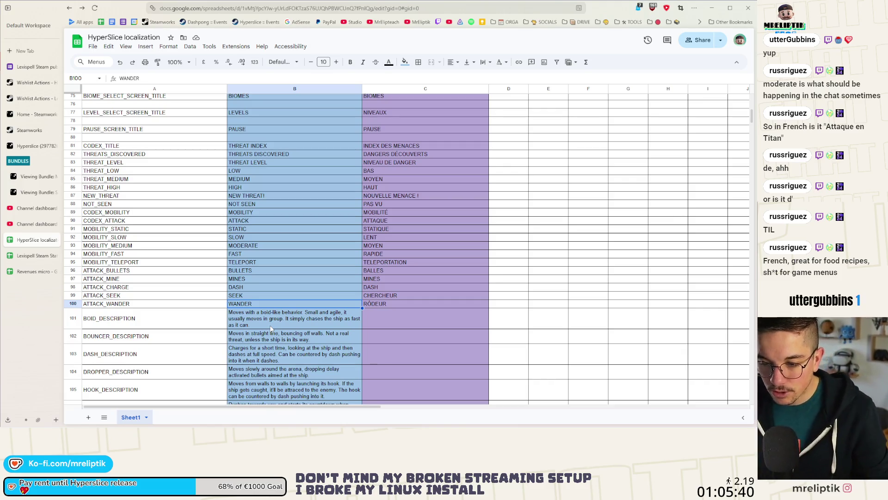
pyautogui.click(393, 305)
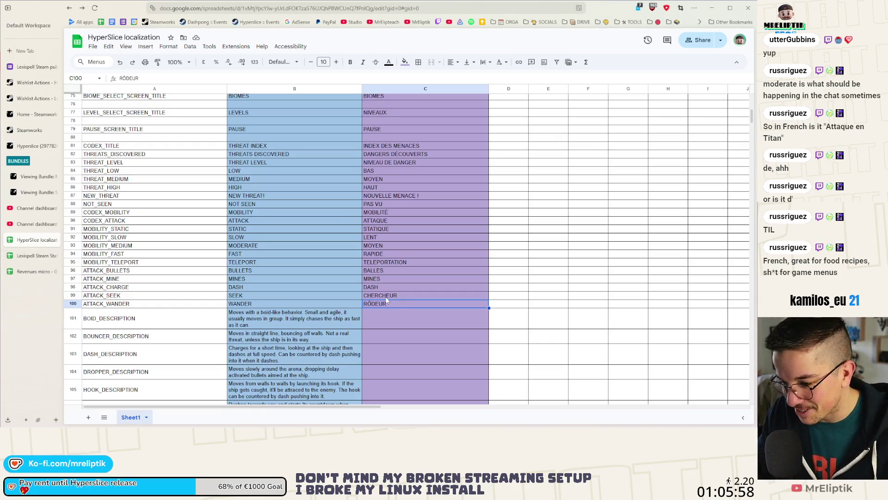
pyautogui.scroll(-3, 387, 300)
pyautogui.scroll(-5, 387, 300)
pyautogui.scroll(3, 333, 290)
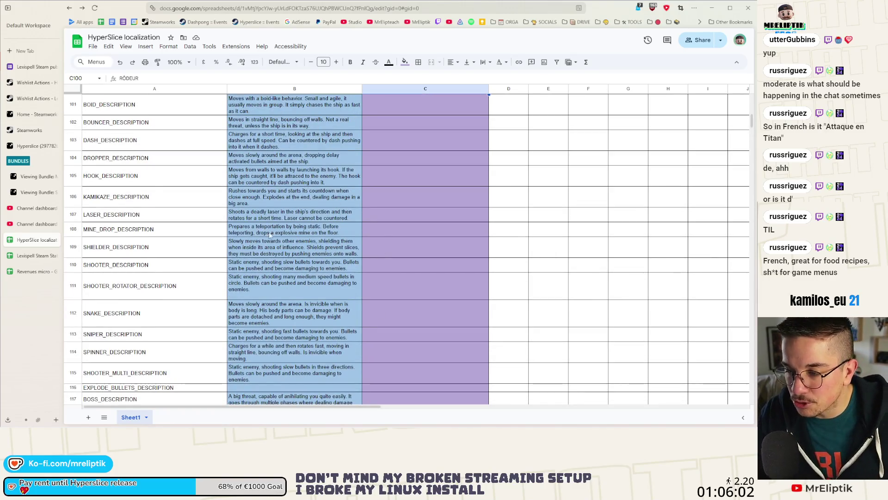
pyautogui.scroll(3, 304, 245)
pyautogui.scroll(-2, 388, 240)
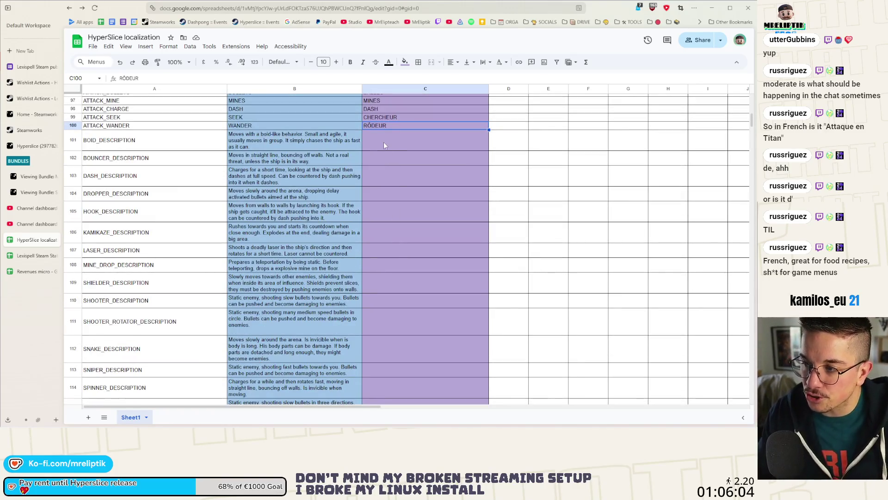
pyautogui.click(383, 141)
pyautogui.scroll(-3, 394, 226)
pyautogui.click(395, 264)
pyautogui.scroll(3, 393, 259)
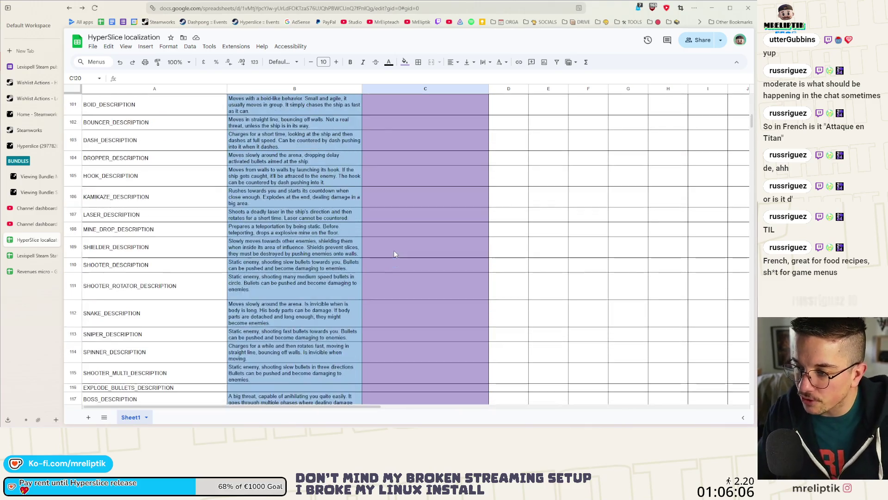
pyautogui.scroll(3, 395, 254)
pyautogui.click(231, 205)
pyautogui.scroll(-2, 210, 213)
pyautogui.scroll(-3, 210, 213)
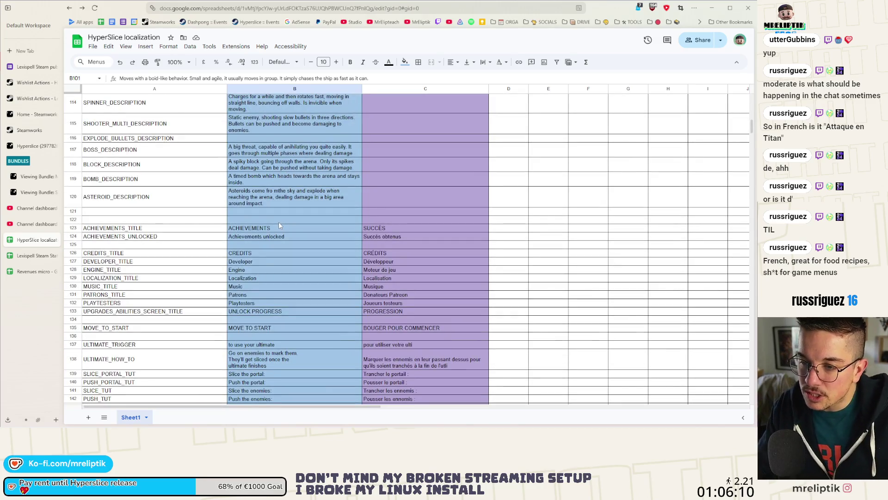
pyautogui.scroll(5, 278, 229)
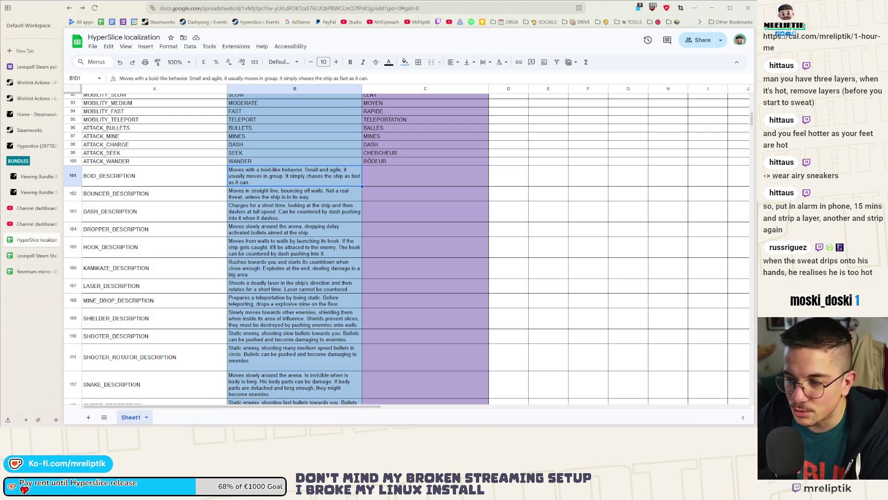
pyautogui.doubleClick(266, 192)
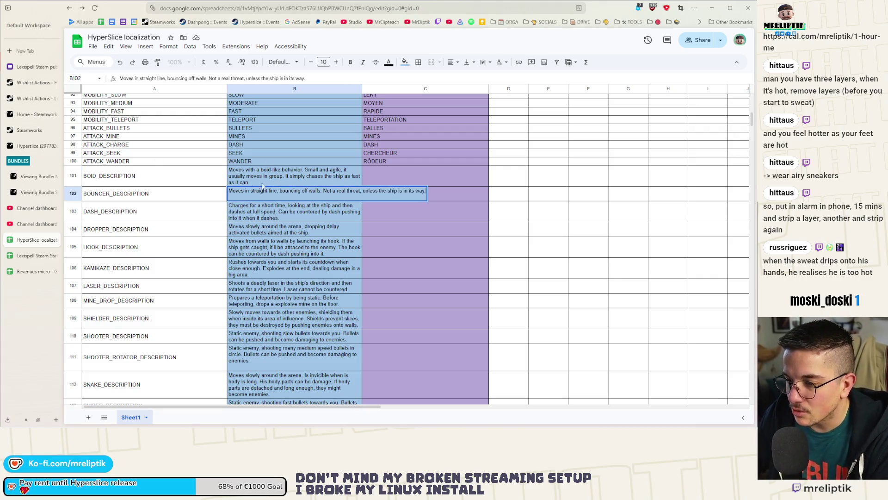
pyautogui.click(247, 183)
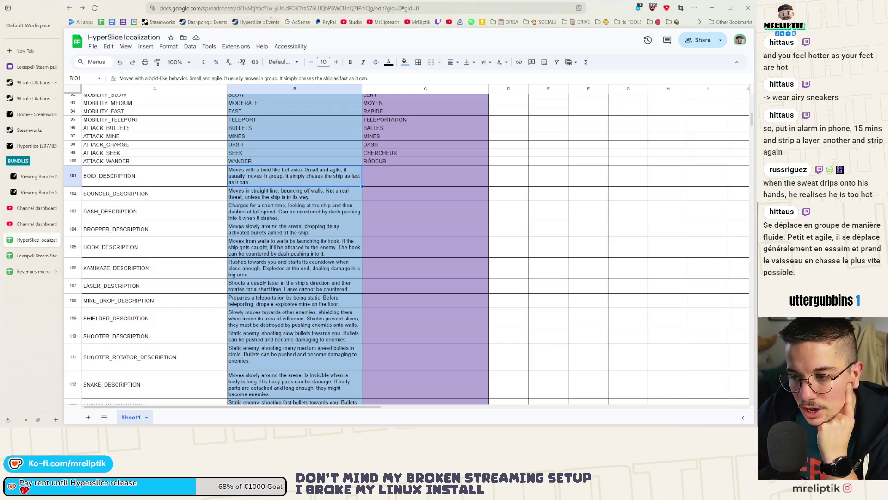
pyautogui.scroll(-3, 257, 194)
pyautogui.scroll(-1, 257, 197)
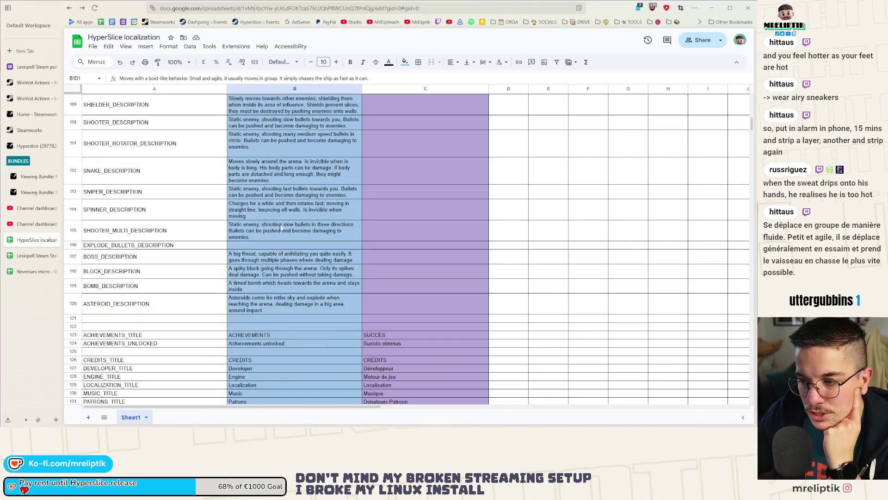
pyautogui.scroll(-1, 271, 227)
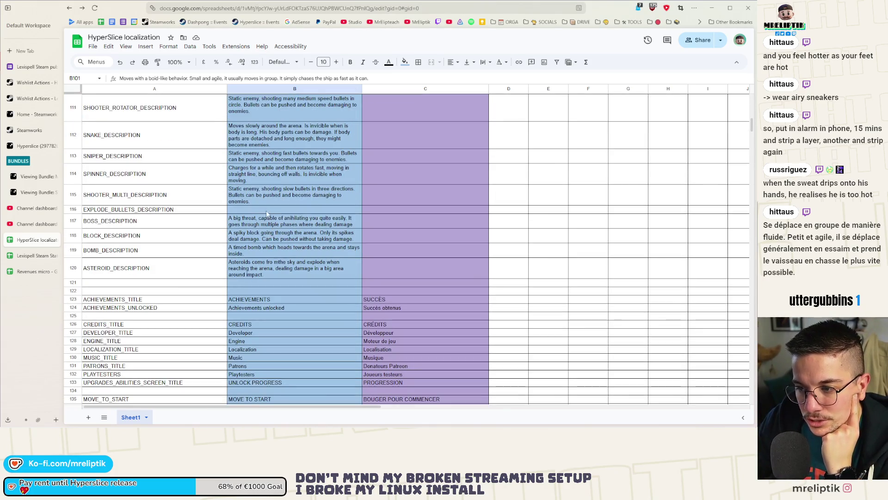
pyautogui.click(246, 211)
pyautogui.click(253, 232)
pyautogui.scroll(5, 259, 232)
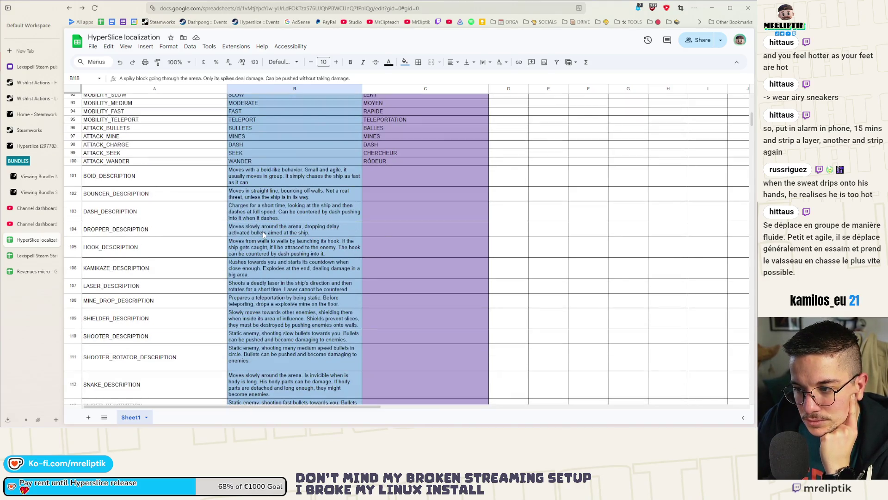
pyautogui.scroll(3, 379, 229)
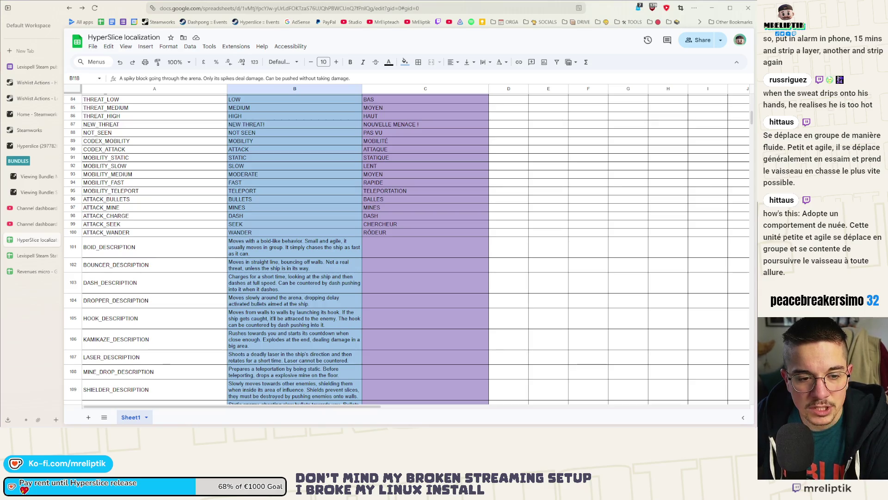
# Try pasting the French swarm description into C101 as plain values, dismissing the copy/paste notice
pyautogui.click(459, 254)
pyautogui.write('Adopte un comportement de nuée. Cette unité petite et agile se déplace en groupe et se contente de poursuivre le vaisseau à toute allure.')
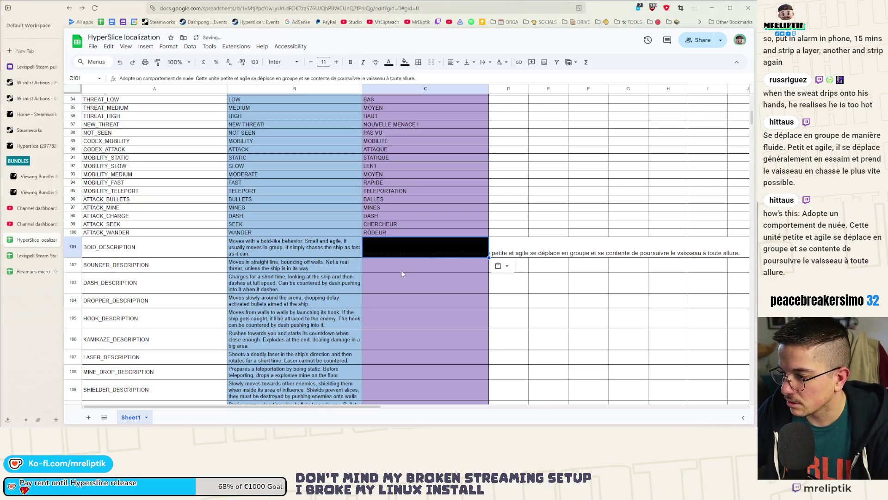
pyautogui.hotkey('ctrl', 'z')
pyautogui.rightClick(390, 248)
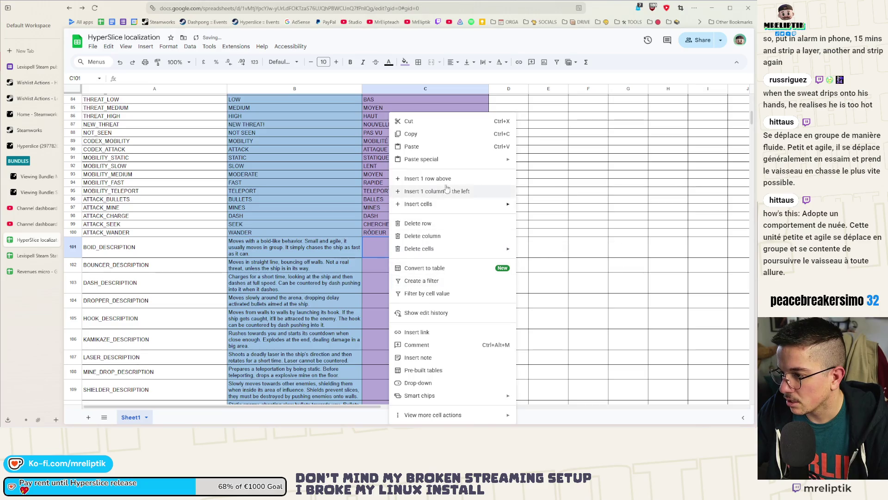
pyautogui.moveTo(445, 161)
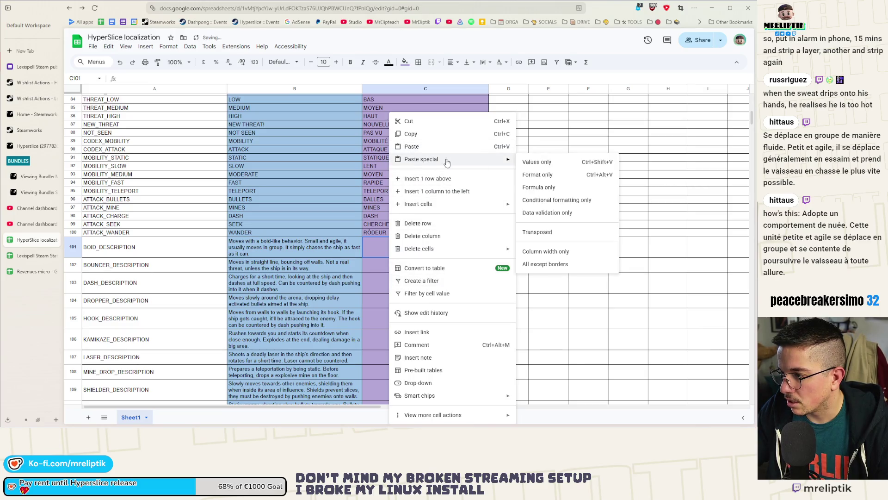
pyautogui.click(546, 164)
pyautogui.write('É')
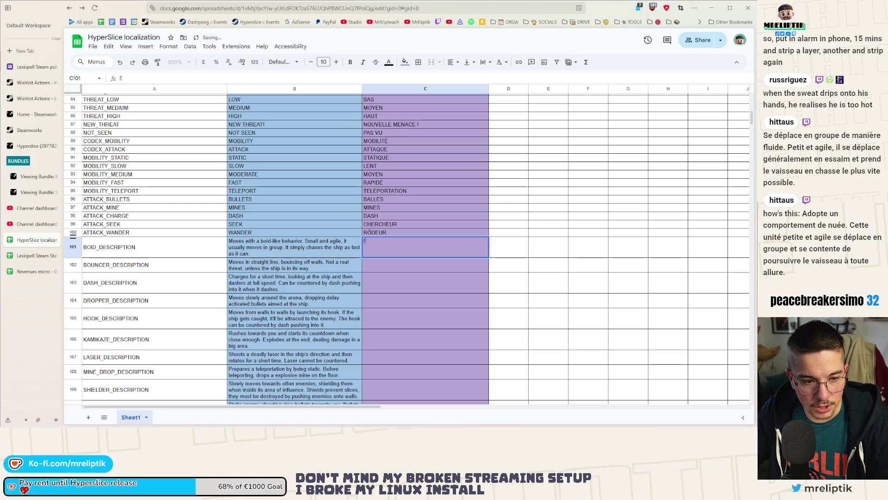
pyautogui.rightClick(390, 245)
pyautogui.click(412, 284)
pyautogui.click(487, 262)
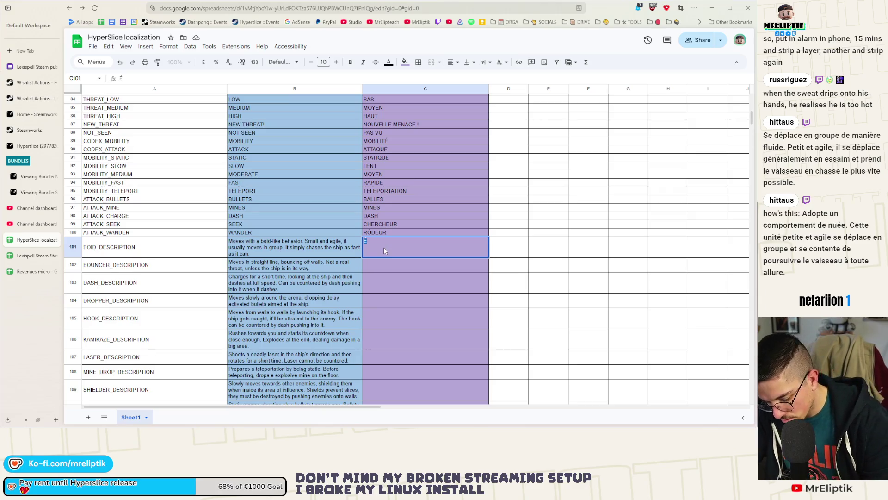
pyautogui.click(382, 273)
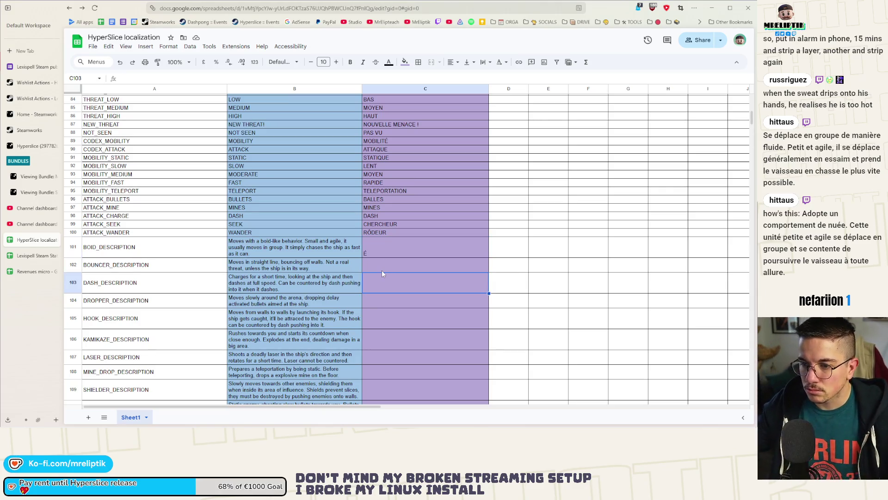
# Clear the stray É from C101 and retry the paste, undoing the black-background formatted result
pyautogui.doubleClick(383, 251)
pyautogui.press('BackSpace')
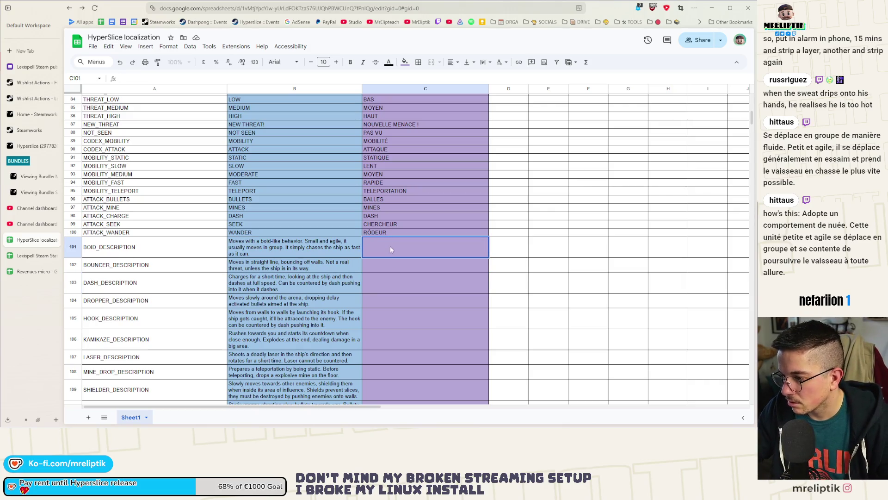
pyautogui.rightClick(385, 245)
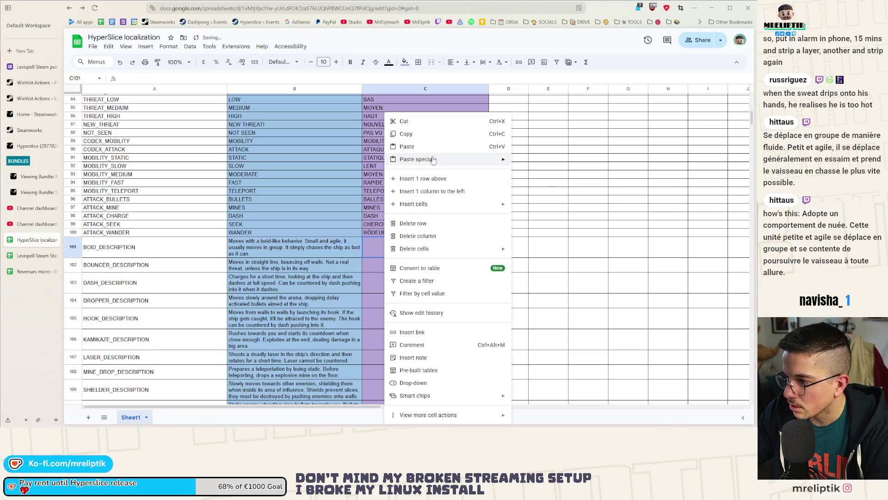
pyautogui.moveTo(433, 159)
pyautogui.click(533, 162)
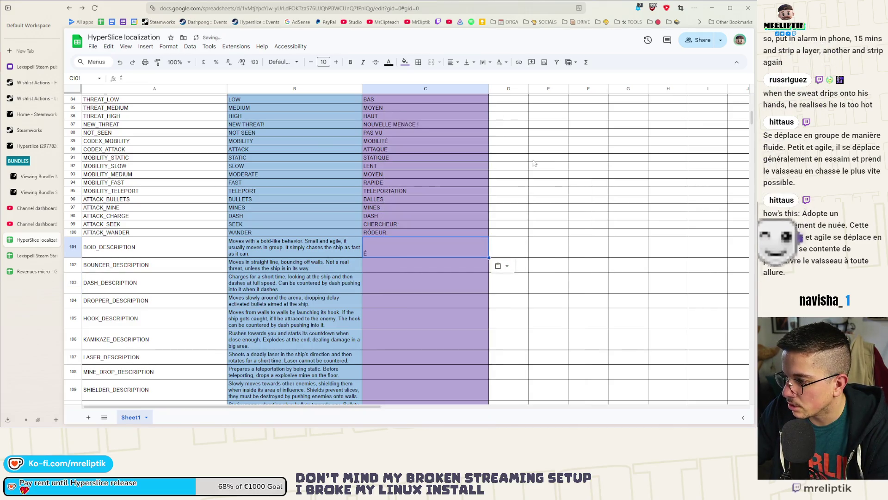
pyautogui.click(502, 266)
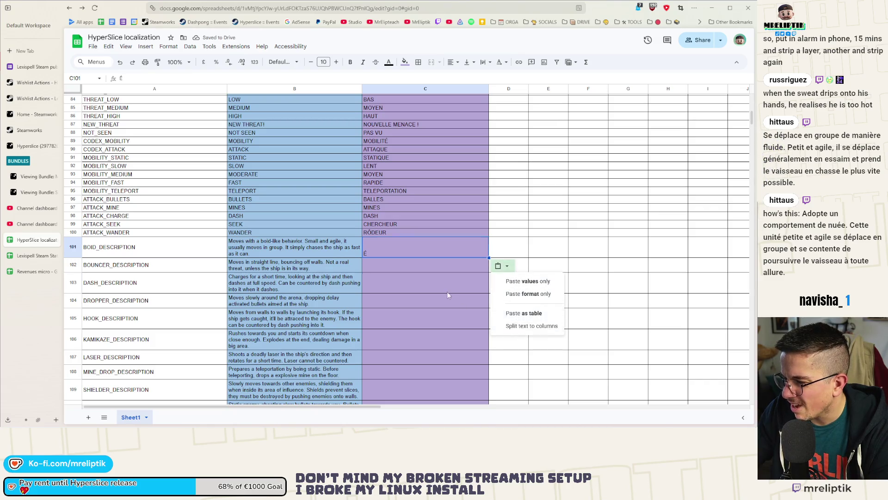
pyautogui.hotkey('ctrl', 'z')
pyautogui.rightClick(384, 248)
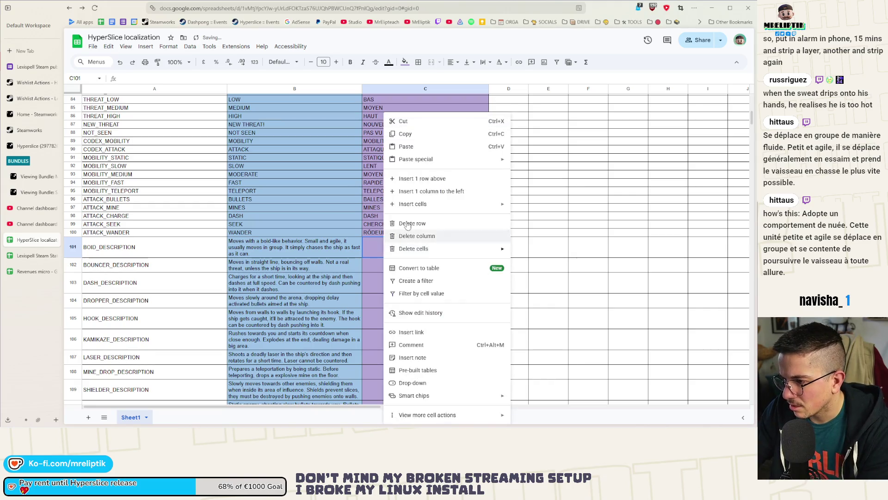
pyautogui.click(403, 146)
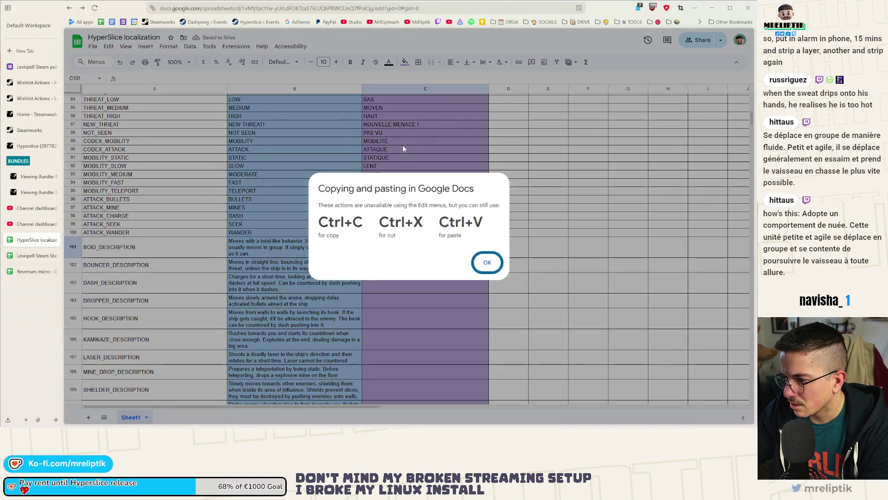
pyautogui.click(484, 260)
pyautogui.write('Adopte un comportement de nuée. Cette unité petite et agile se déplace en groupe et se contente de poursuivre le vaisseau à toute allure.')
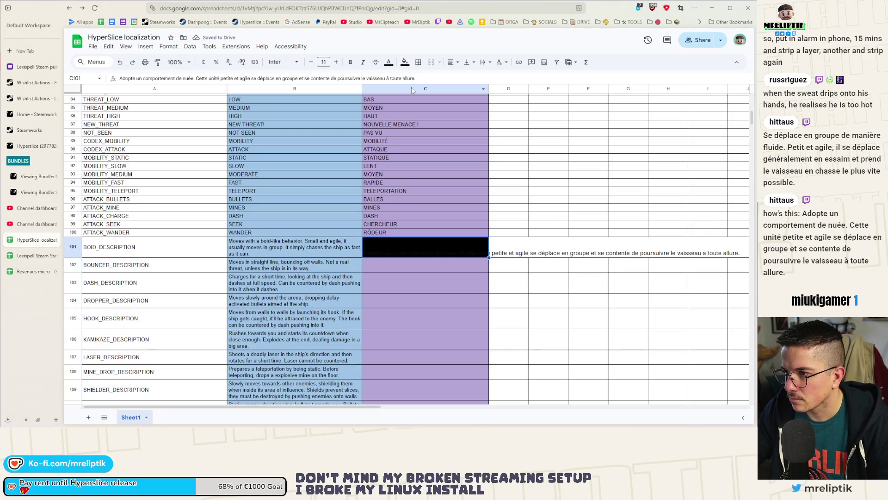
pyautogui.click(405, 62)
pyautogui.click(411, 88)
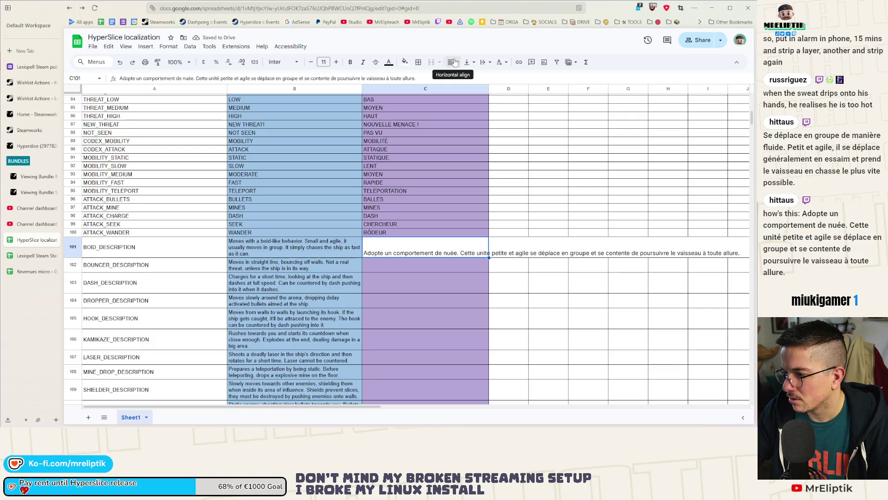
pyautogui.hotkey('ctrl', 'z')
# Paste the French description as plain text inside C101 and commit it
pyautogui.doubleClick(381, 251)
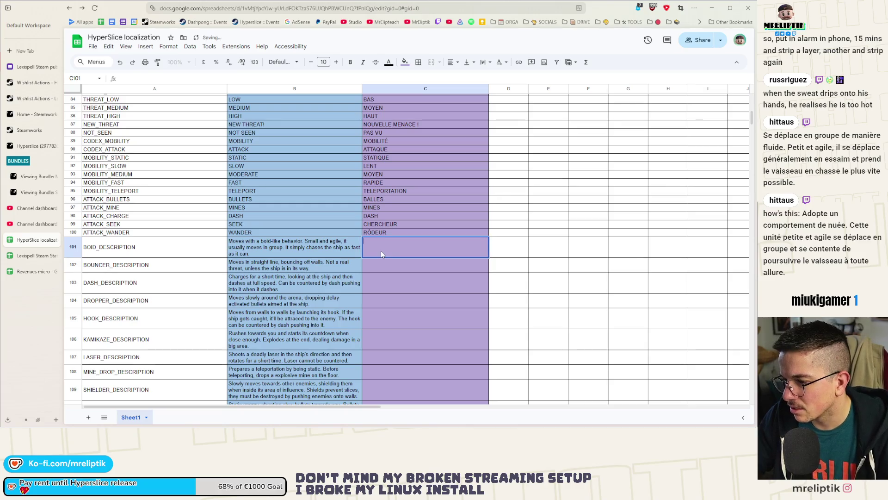
pyautogui.hotkey('ctrl', 'v')
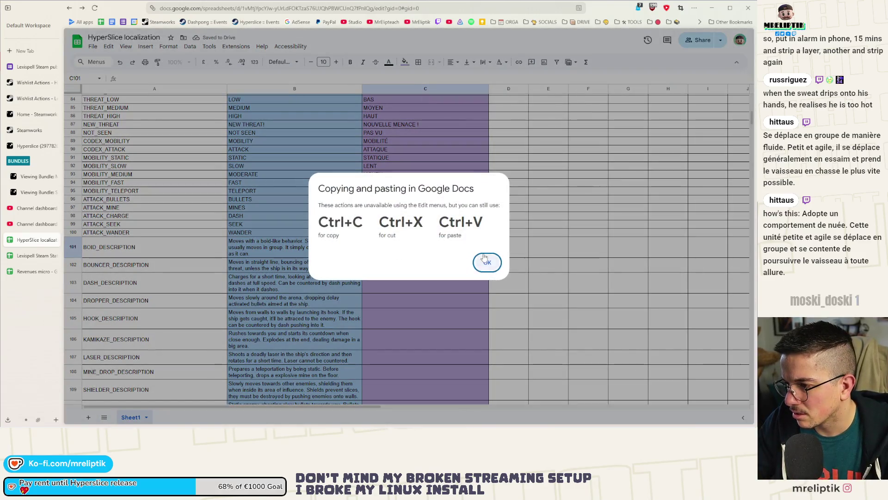
pyautogui.click(484, 257)
pyautogui.write('Adopte un comportement de nuée. Cette unité petite et agile se déplace en groupe et se contente de poursuivre le vaisseau à toute allure.')
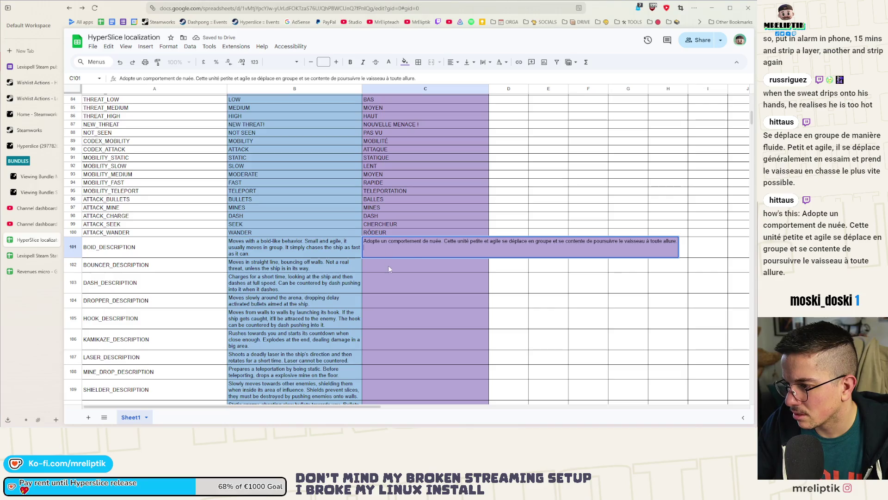
pyautogui.press('Return')
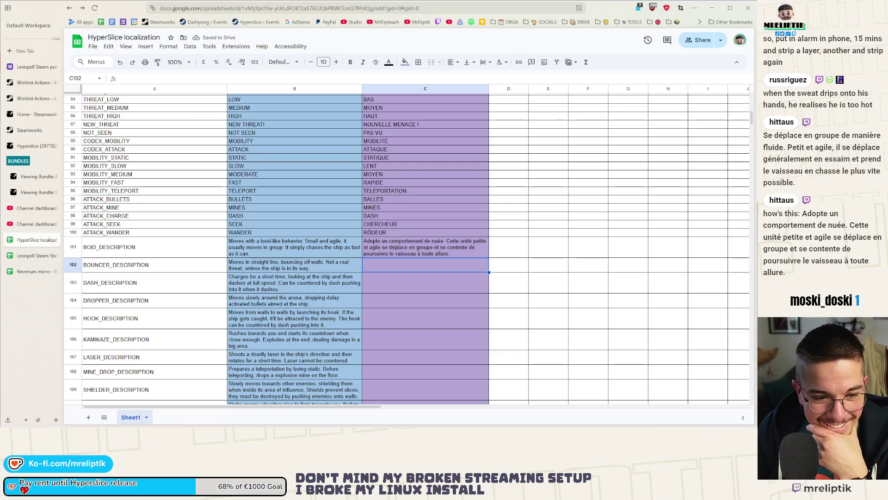
# Widen column B by dragging its header border, then open the BOID description in B101 for editing
pyautogui.scroll(-2, 291, 284)
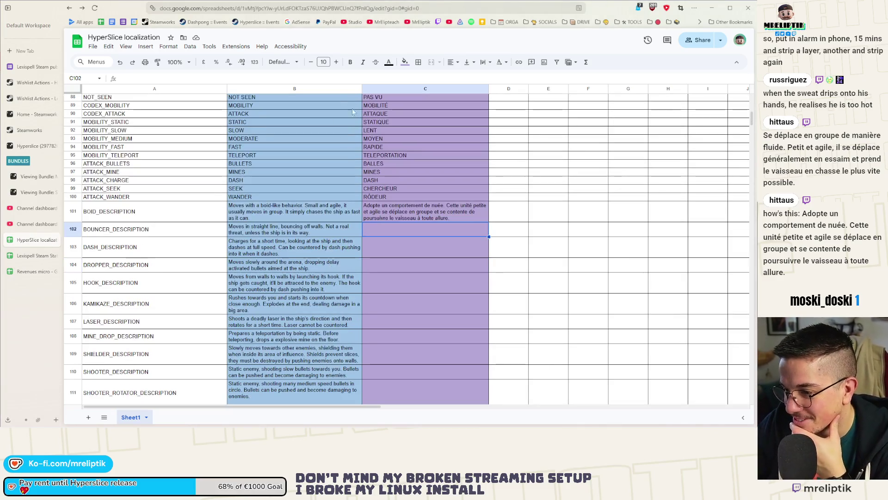
pyautogui.scroll(10, 222, 139)
pyautogui.scroll(-15, 217, 201)
pyautogui.scroll(10, 218, 200)
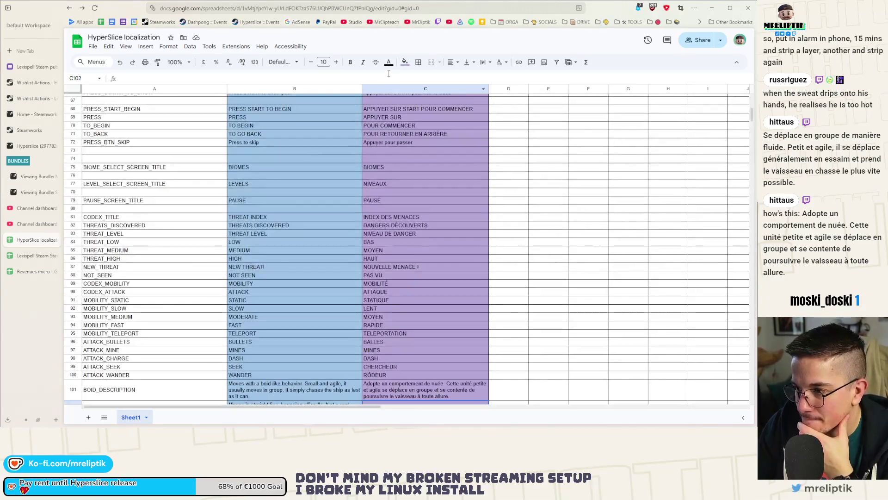
pyautogui.moveTo(363, 88); pyautogui.dragTo(388, 89)
pyautogui.scroll(-10, 319, 187)
pyautogui.scroll(5, 319, 187)
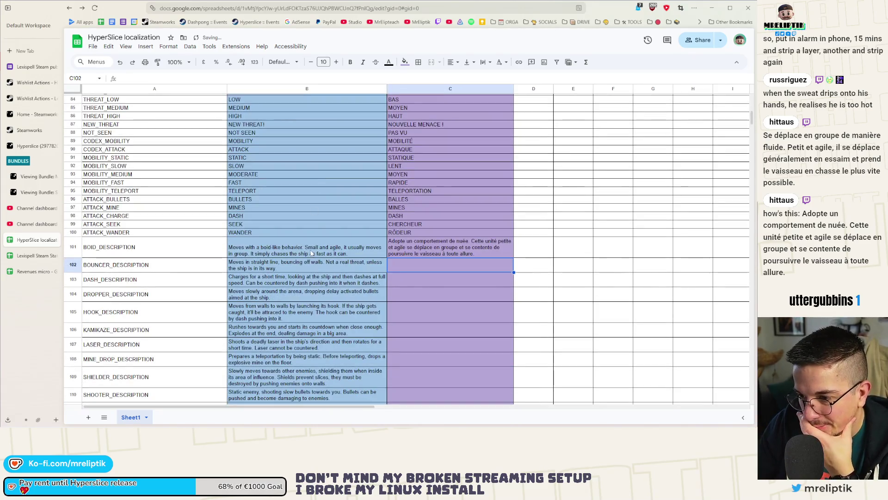
pyautogui.click(293, 246)
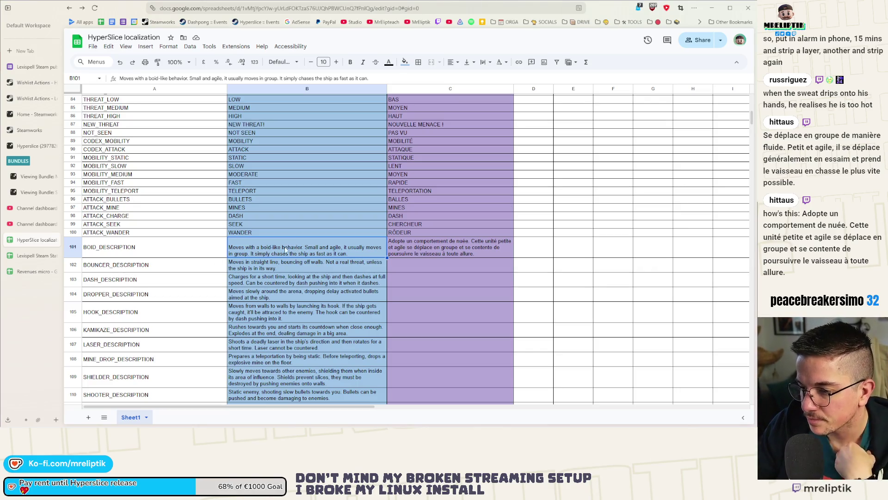
pyautogui.doubleClick(285, 248)
# In B101, replace 'with a boid-like' with 'with a swarm' and review the result
pyautogui.moveTo(279, 241); pyautogui.dragTo(255, 241)
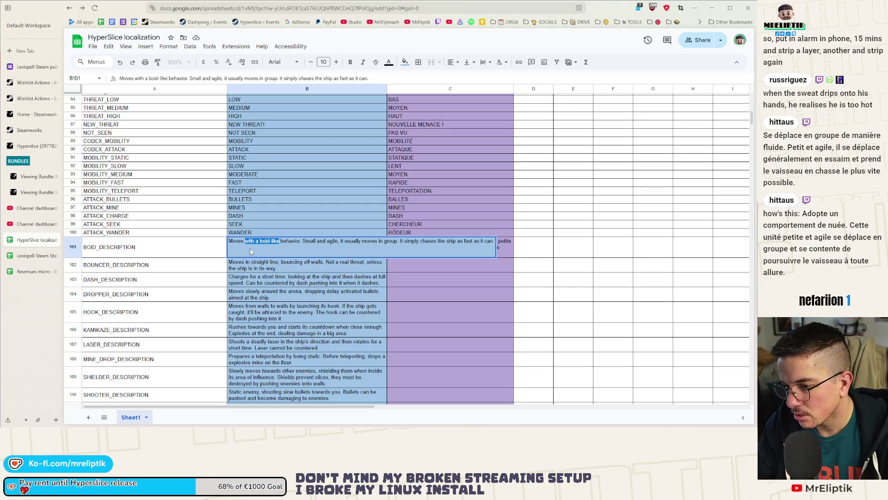
pyautogui.write('with a swr')
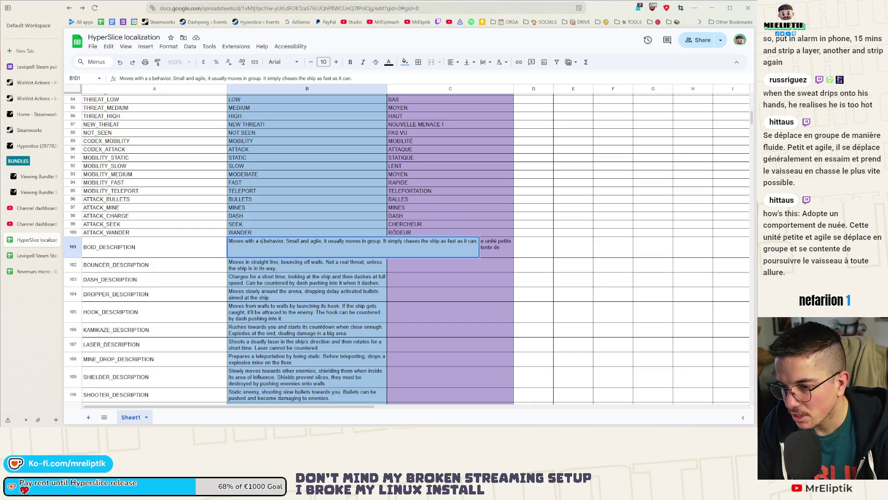
pyautogui.press('BackSpace')
pyautogui.write('arm')
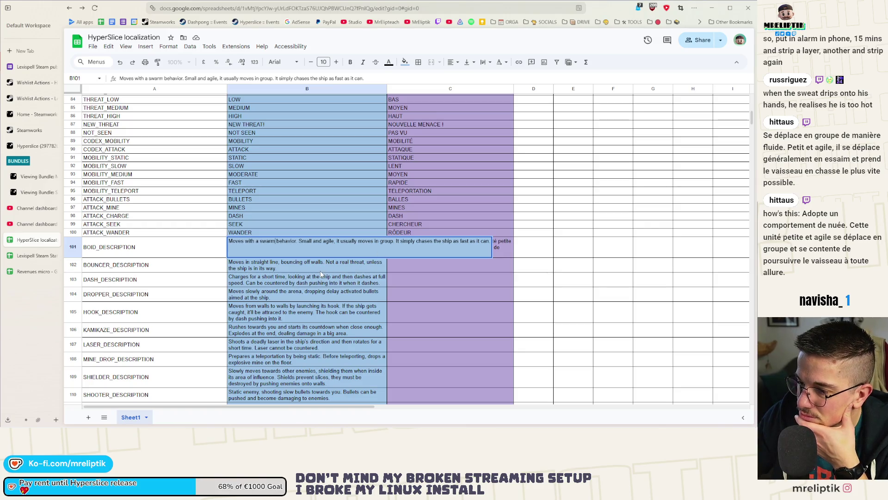
pyautogui.press('Return')
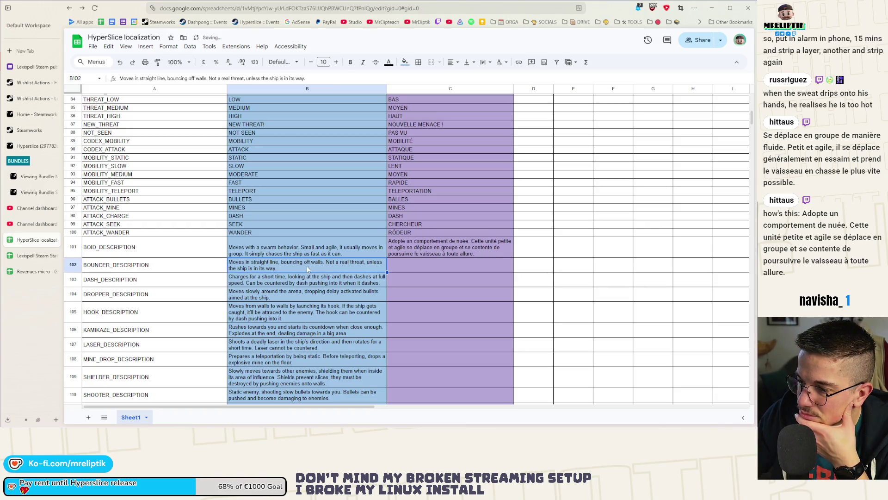
pyautogui.doubleClick(282, 253)
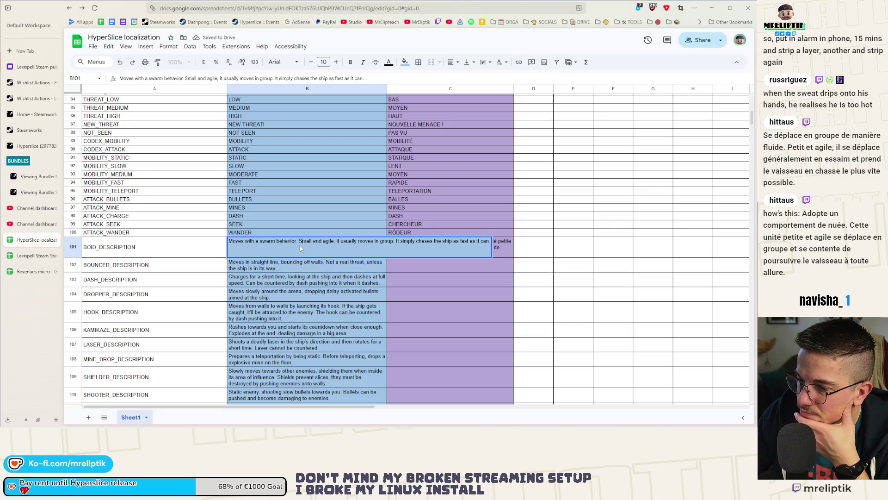
pyautogui.click(298, 282)
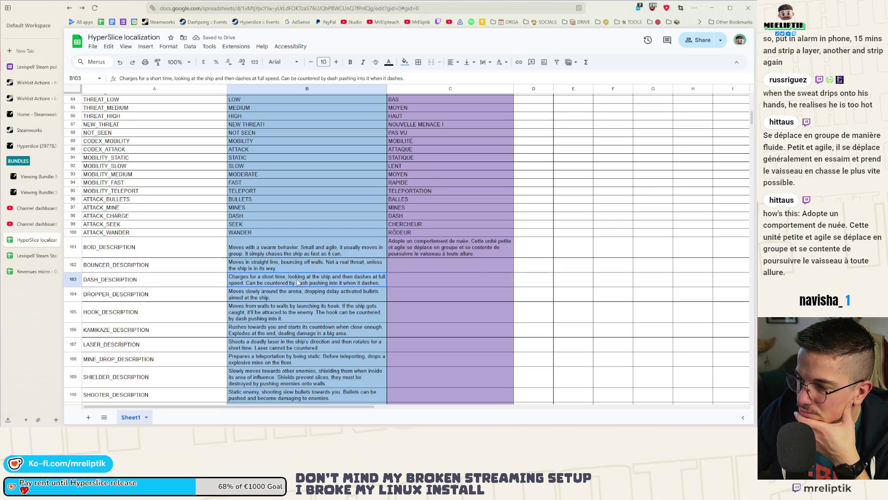
pyautogui.doubleClick(291, 243)
pyautogui.click(301, 289)
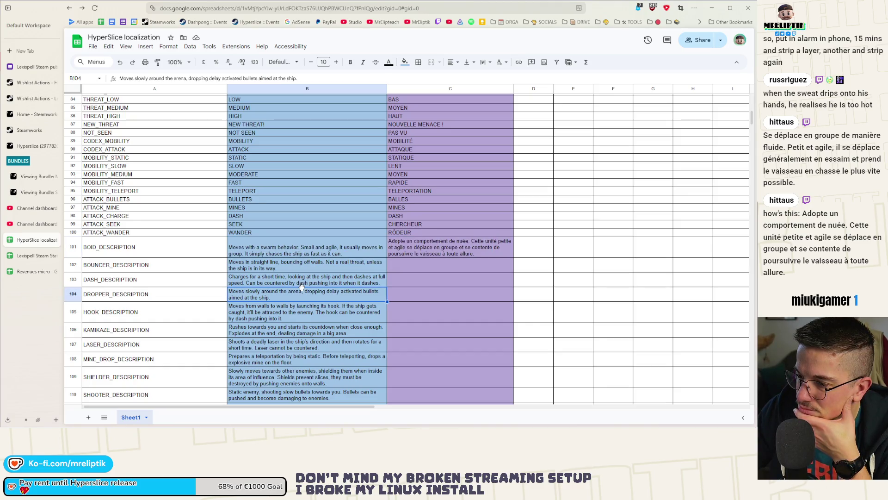
# Change '. It simply' to 'and simply' in B101 and reread the description
pyautogui.doubleClick(257, 255)
pyautogui.click(401, 241)
pyautogui.press('BackSpace')
pyautogui.press('BackSpace')
pyautogui.press('BackSpace')
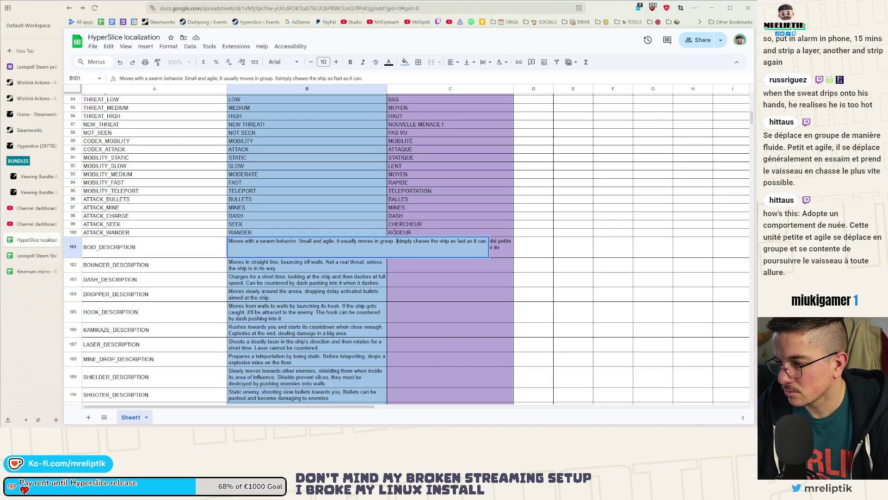
pyautogui.write('nd')
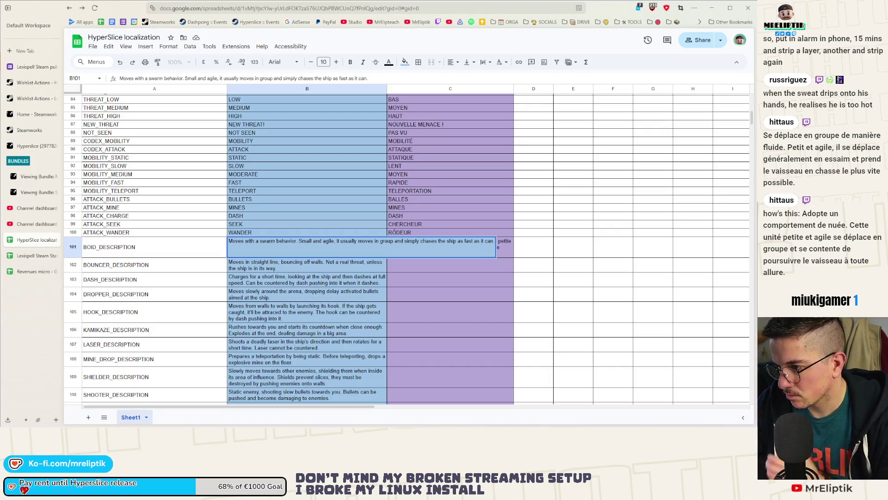
pyautogui.click(325, 276)
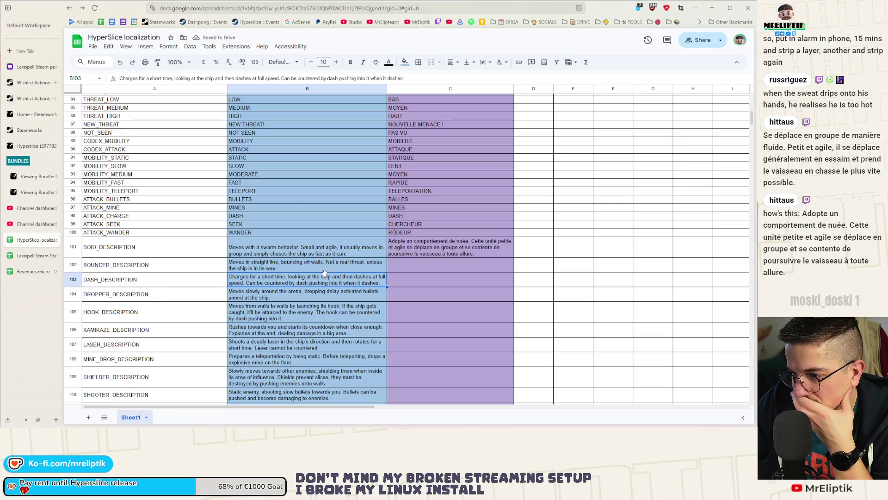
pyautogui.click(274, 250)
pyautogui.doubleClick(273, 248)
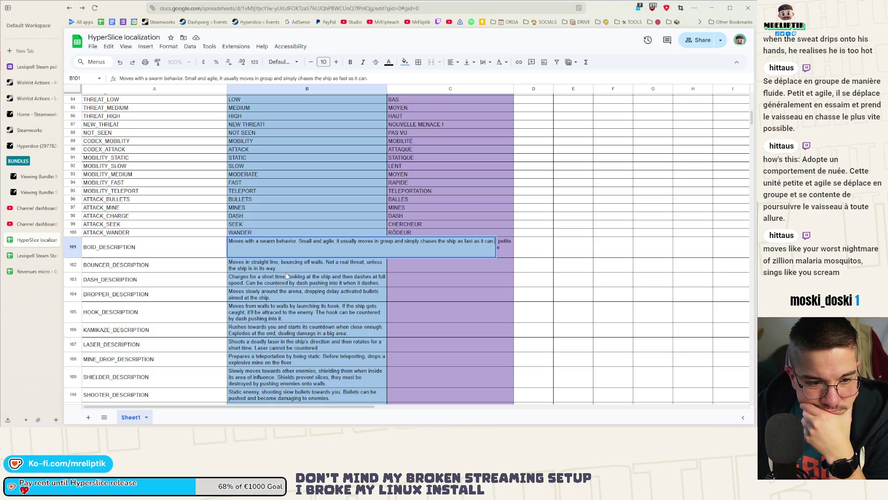
pyautogui.click(287, 276)
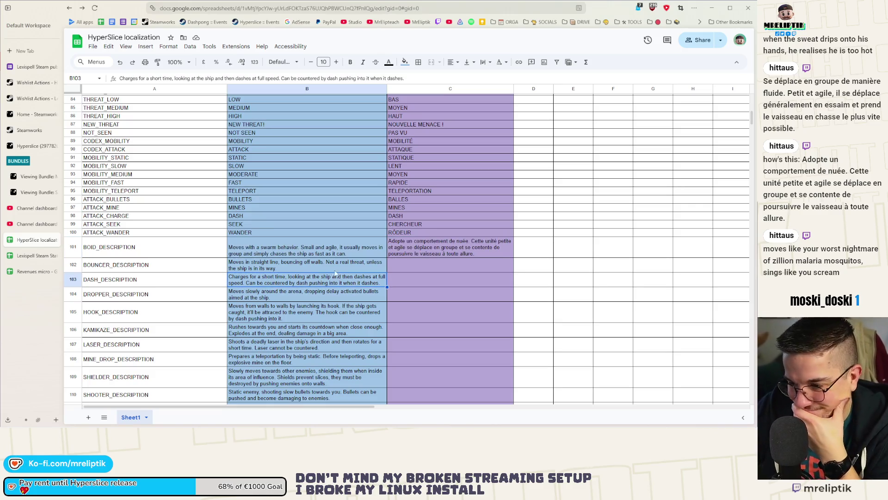
# Review the BOUNCER description in B102, then open DASH_DESCRIPTION in B103
pyautogui.scroll(-3, 336, 272)
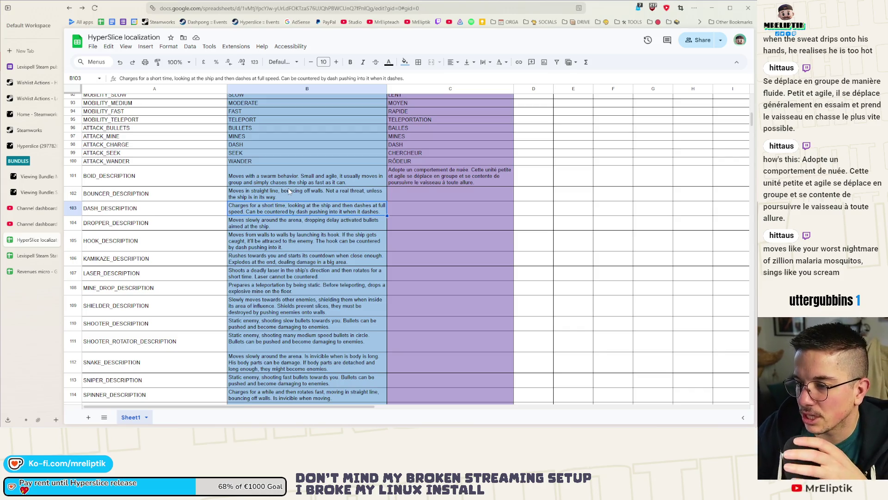
pyautogui.doubleClick(327, 198)
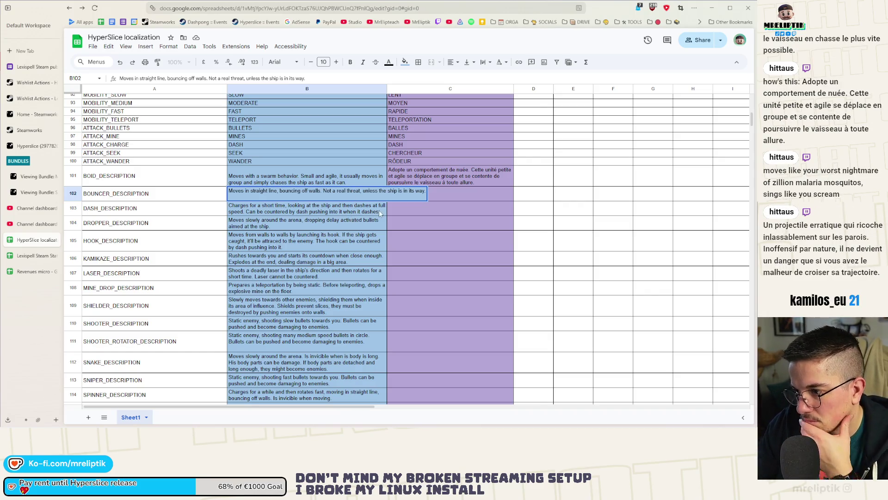
pyautogui.click(314, 239)
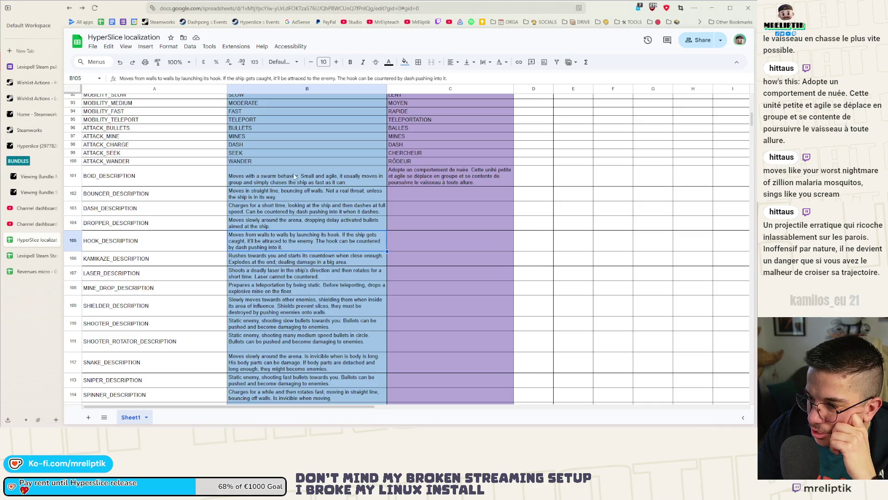
pyautogui.doubleClick(298, 209)
# Reword DASH_DESCRIPTION so it says 'seeking the ship' instead of 'looking at the ship'
pyautogui.doubleClick(297, 206)
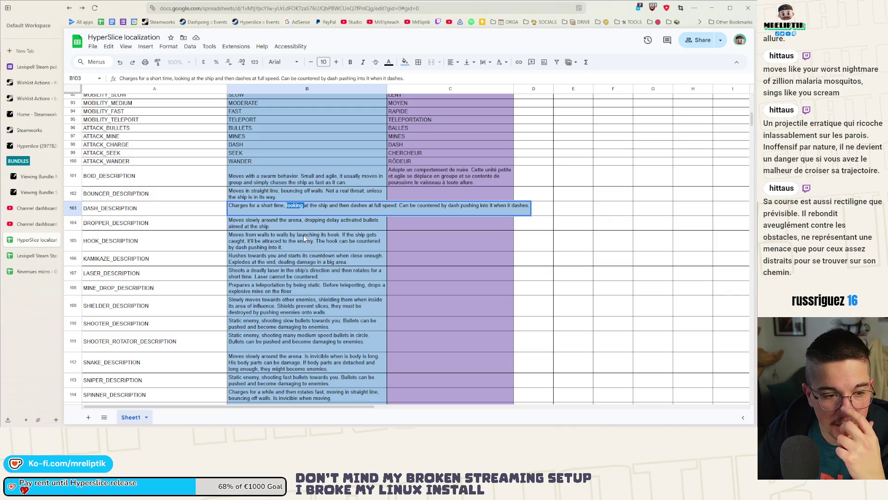
pyautogui.write('seeking')
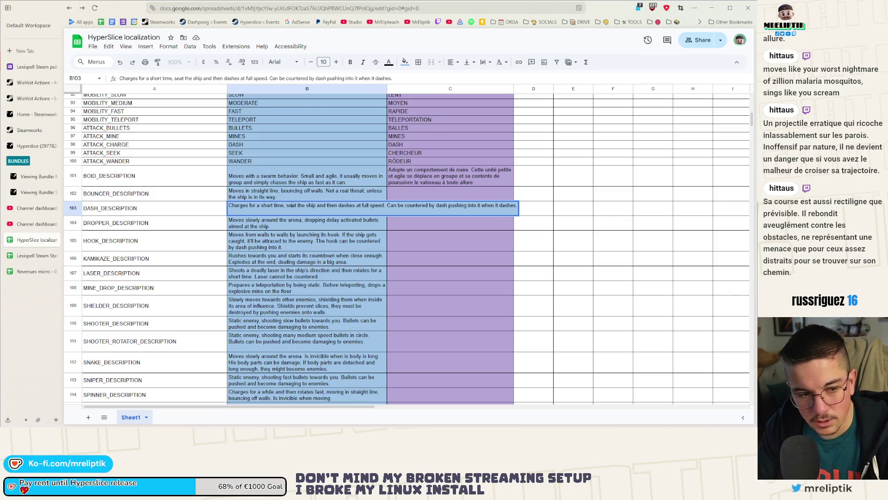
pyautogui.press('Delete')
pyautogui.press('Delete')
pyautogui.press('Delete')
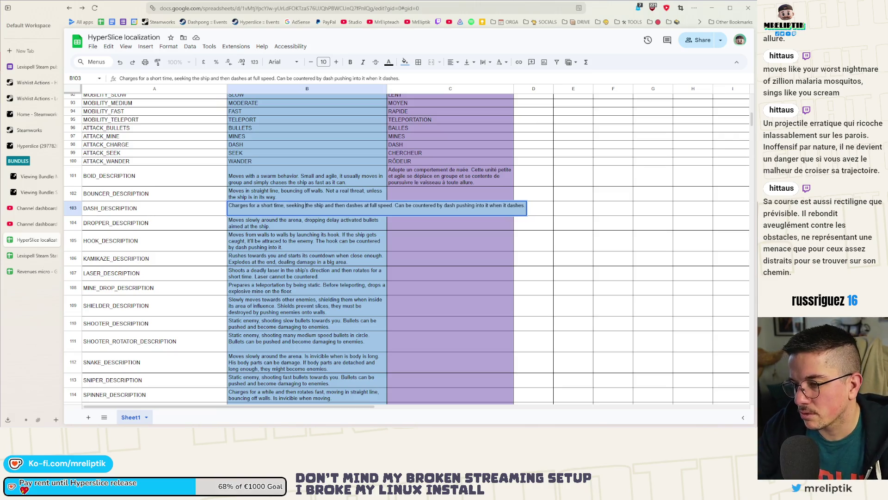
pyautogui.click(309, 246)
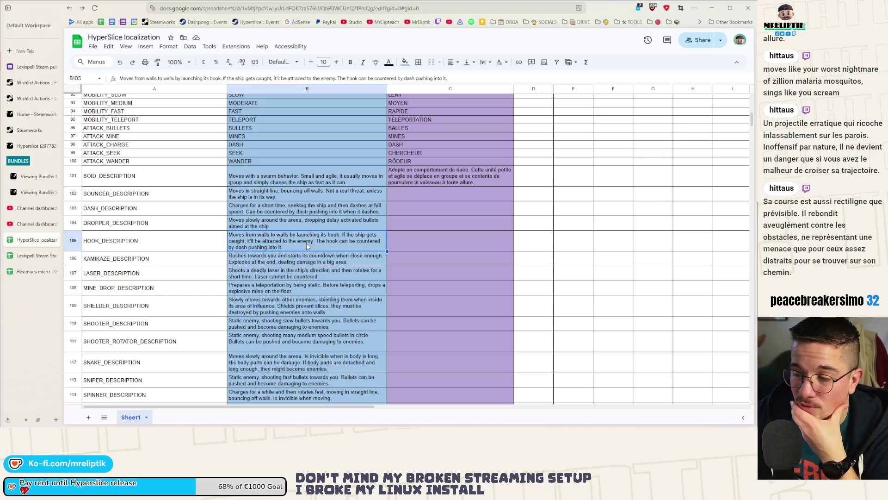
pyautogui.click(259, 227)
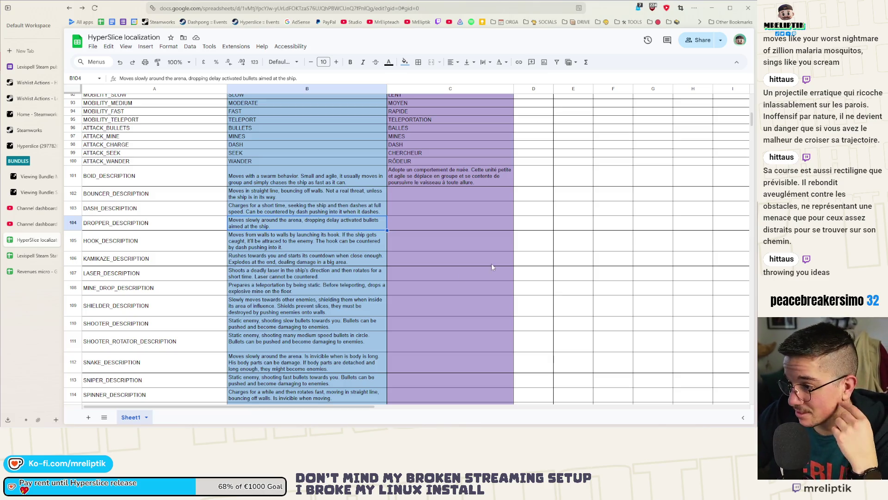
pyautogui.scroll(-3, 359, 232)
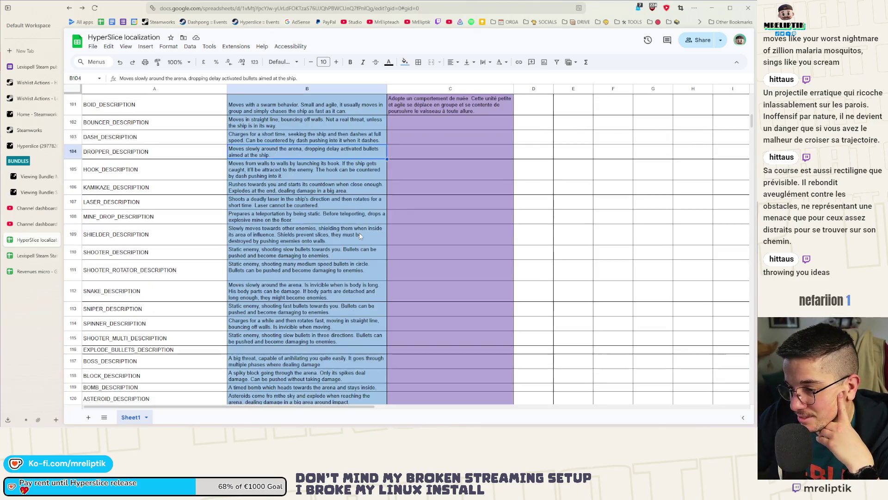
pyautogui.doubleClick(241, 277)
pyautogui.press('Return')
pyautogui.scroll(3, 248, 196)
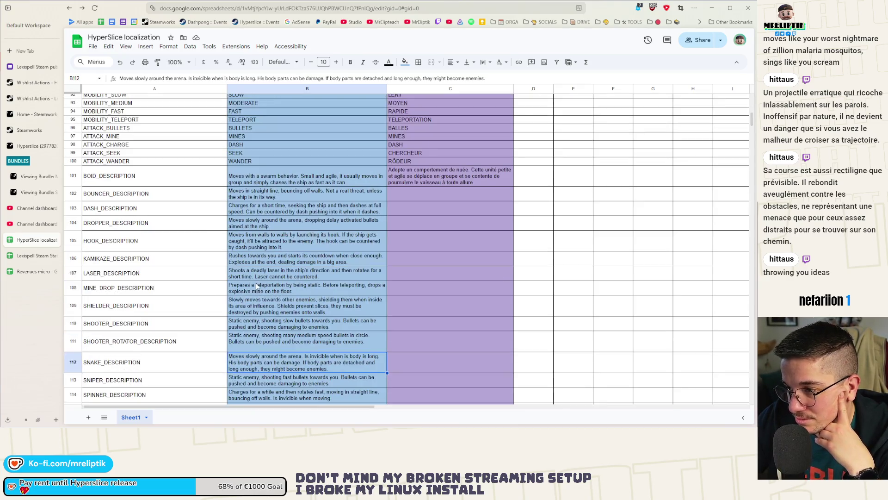
pyautogui.scroll(-6, 247, 196)
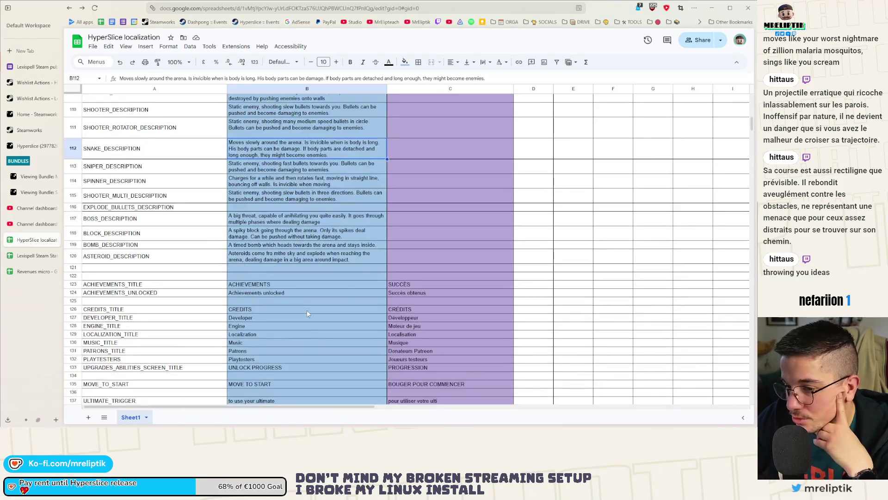
pyautogui.scroll(5, 306, 310)
pyautogui.scroll(1, 301, 248)
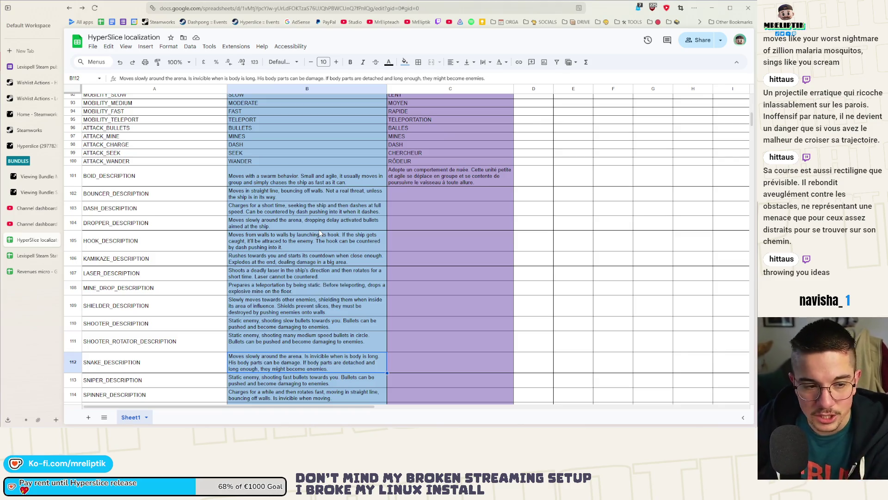
pyautogui.click(274, 212)
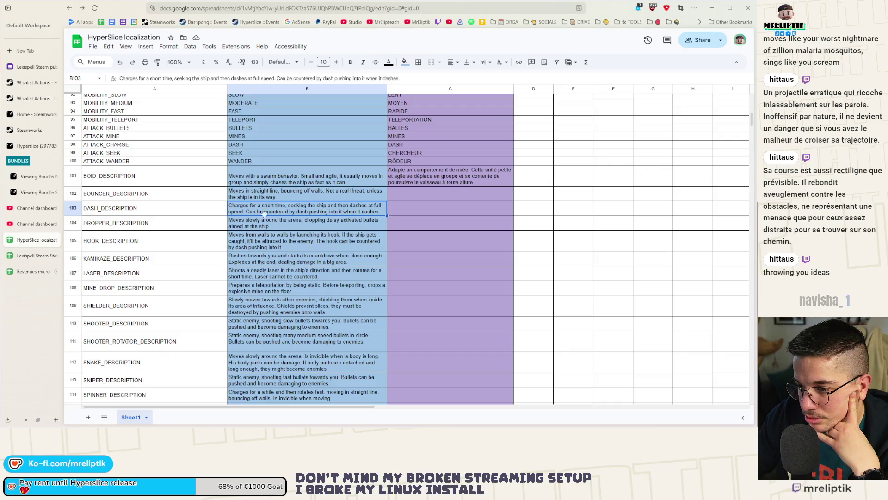
# In B103, insert 'its attack' after 'Charges' and ''s position' after 'ship'
pyautogui.press('Return')
pyautogui.click(249, 205)
pyautogui.write('its attack')
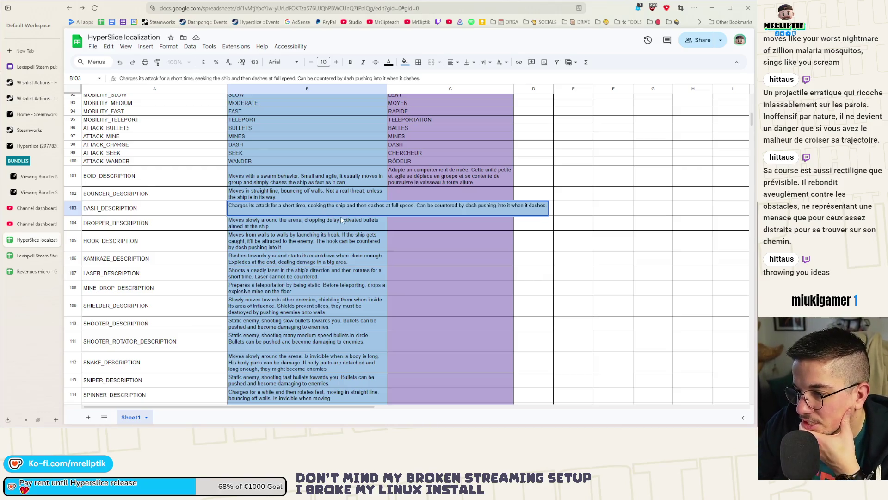
pyautogui.click(346, 205)
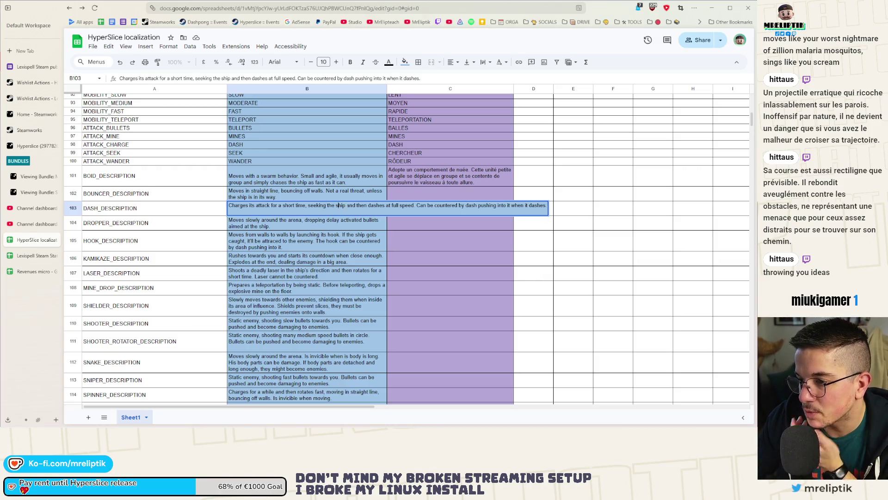
pyautogui.write("'s positio")
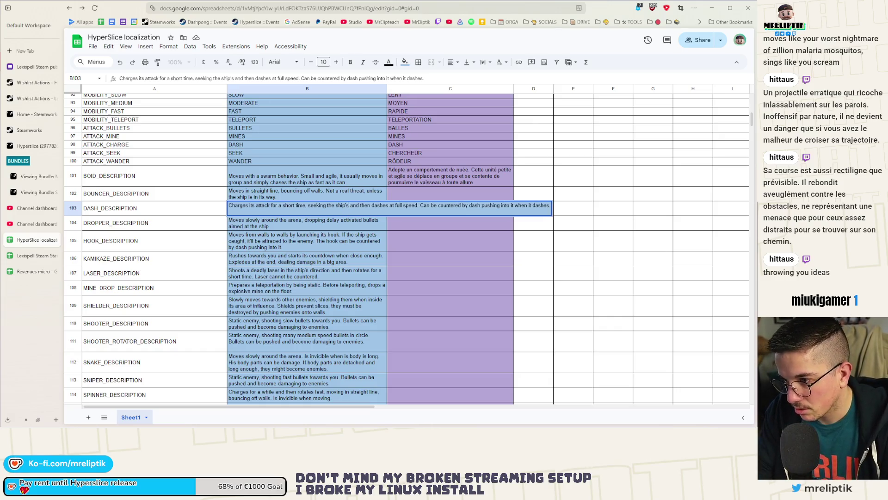
pyautogui.write('n')
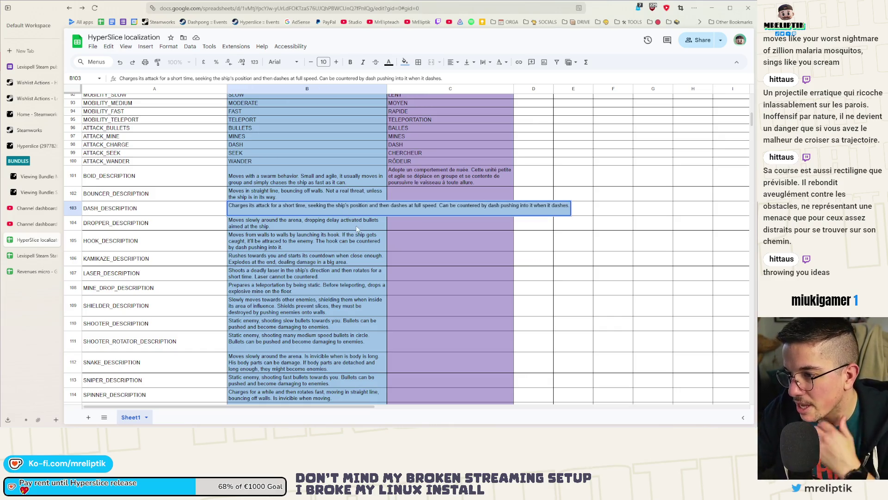
pyautogui.click(350, 229)
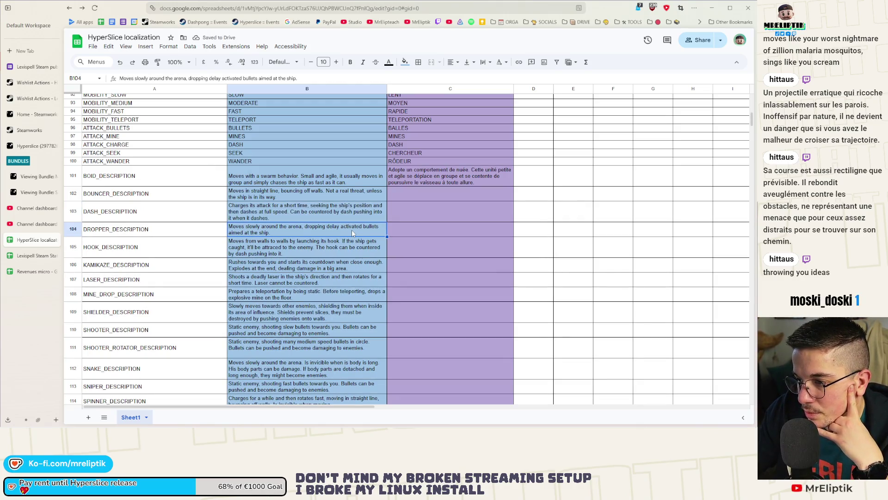
# Replace the ending with 'moves' and add 'Unsliceable when dashing, it can be countered'
pyautogui.doubleClick(258, 220)
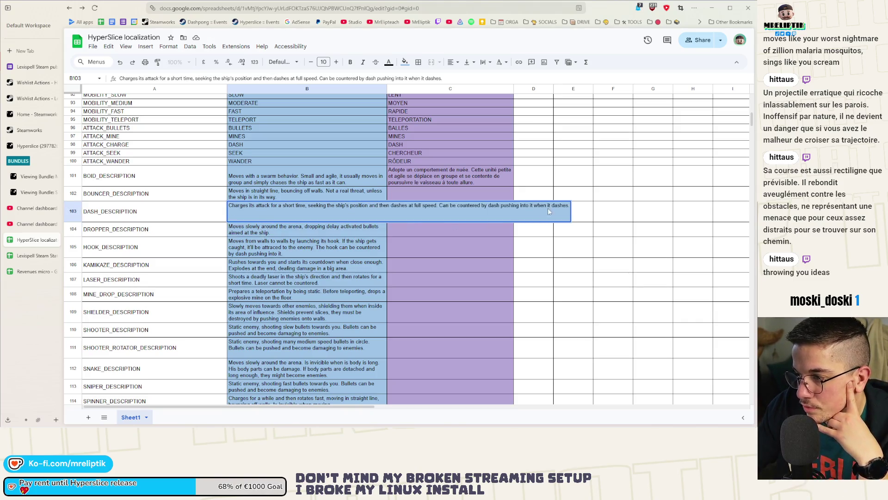
pyautogui.press('BackSpace')
pyautogui.press('BackSpace')
pyautogui.press('BackSpace')
pyautogui.write('moves')
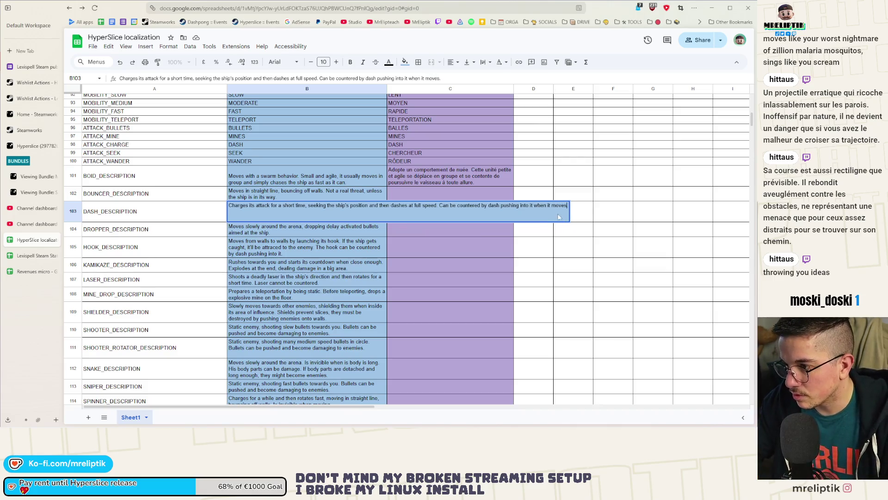
pyautogui.click(439, 205)
pyautogui.write('Unsliceable when dashçin')
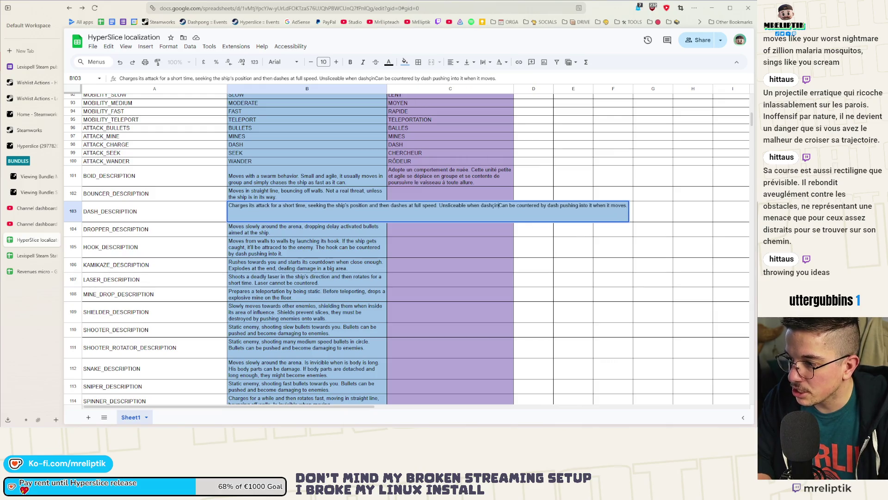
pyautogui.press('BackSpace')
pyautogui.press('BackSpace')
pyautogui.press('BackSpace')
pyautogui.write('ing, it')
pyautogui.press('Delete')
pyautogui.write('c')
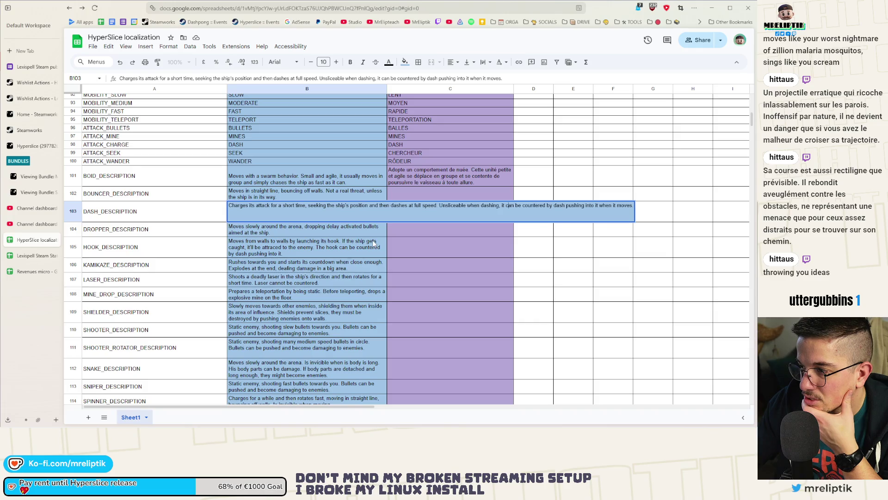
# Trim the B103 sentence ending so it reads 'dash pushing it.'
pyautogui.click(595, 209)
pyautogui.moveTo(598, 205); pyautogui.dragTo(632, 205)
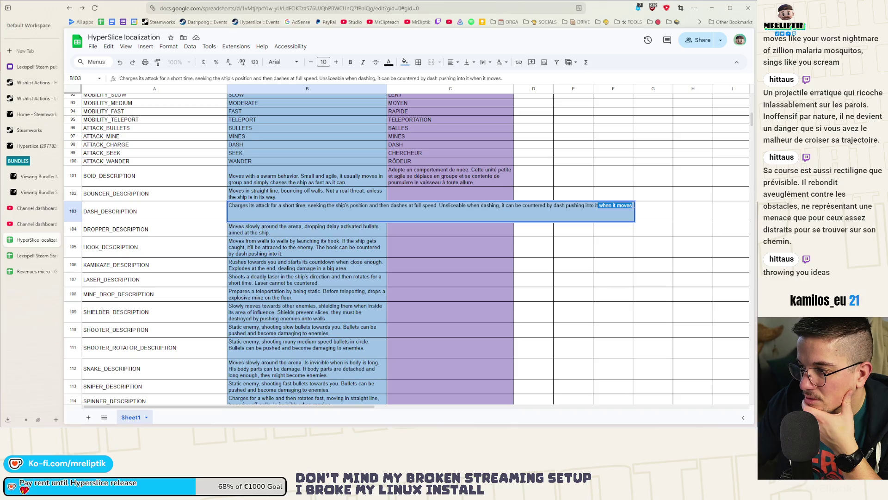
pyautogui.press('BackSpace')
pyautogui.press('BackSpace')
pyautogui.press('BackSpace')
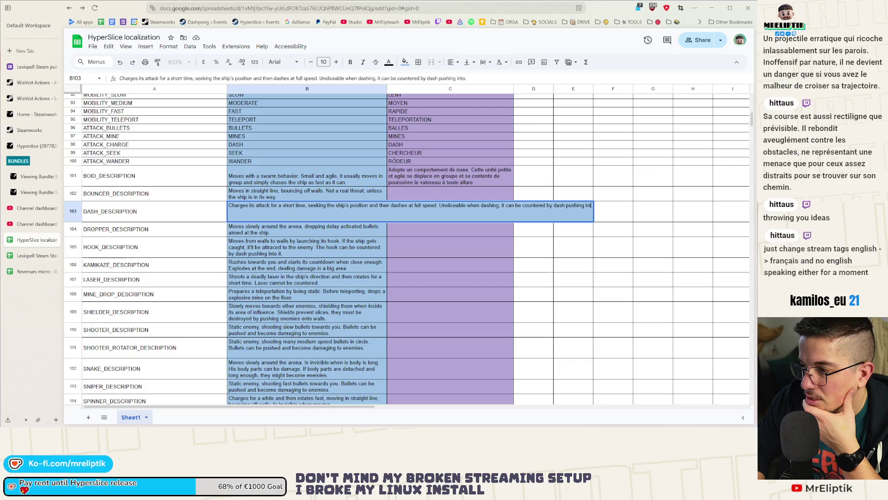
pyautogui.press('BackSpace')
pyautogui.press('BackSpace')
pyautogui.press('BackSpace')
pyautogui.write('it')
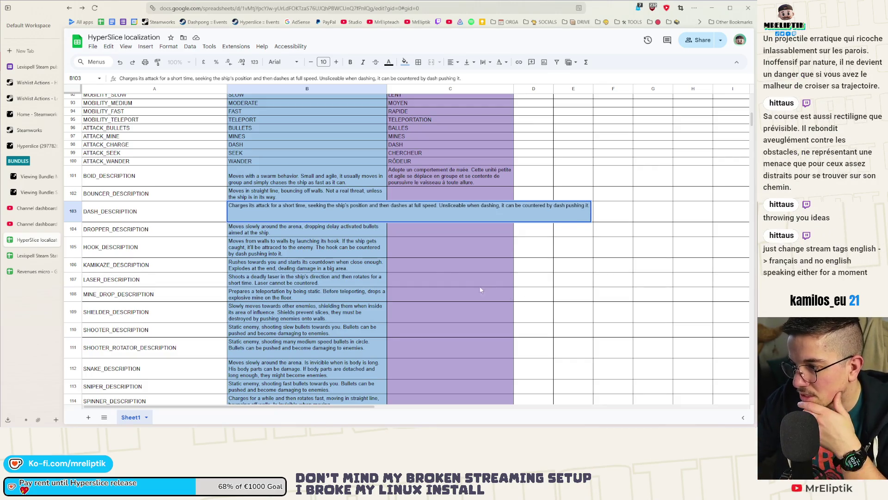
pyautogui.click(419, 265)
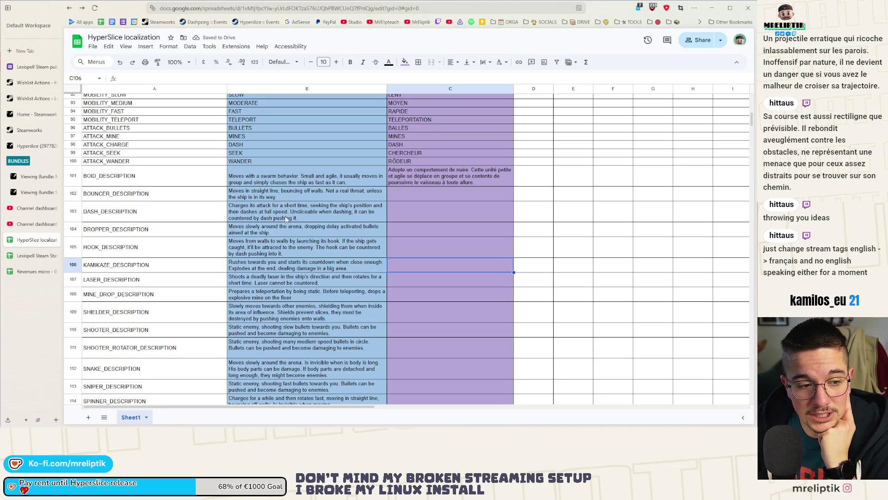
pyautogui.click(282, 229)
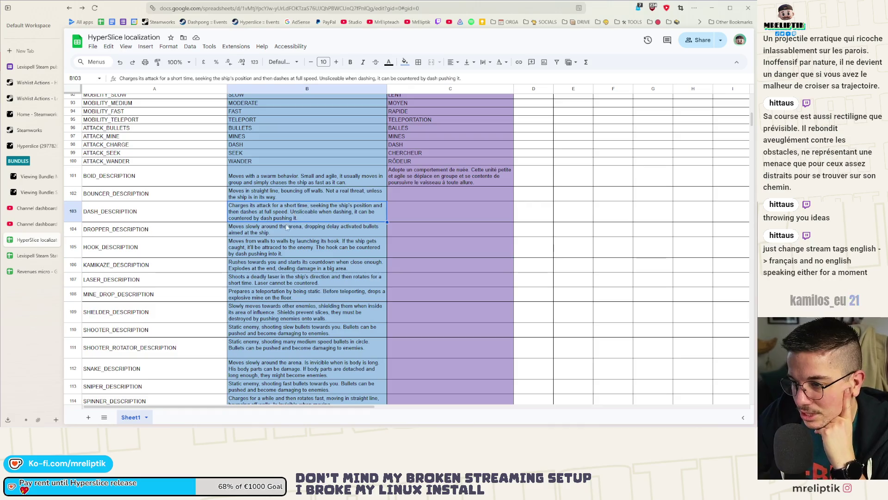
pyautogui.click(287, 219)
pyautogui.click(288, 226)
pyautogui.click(292, 218)
pyautogui.scroll(-2, 292, 218)
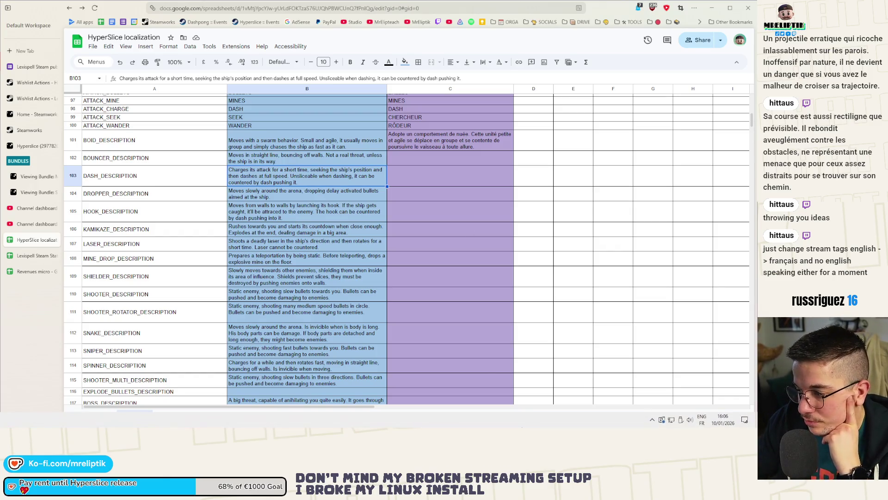
pyautogui.click(275, 195)
pyautogui.scroll(4, 277, 198)
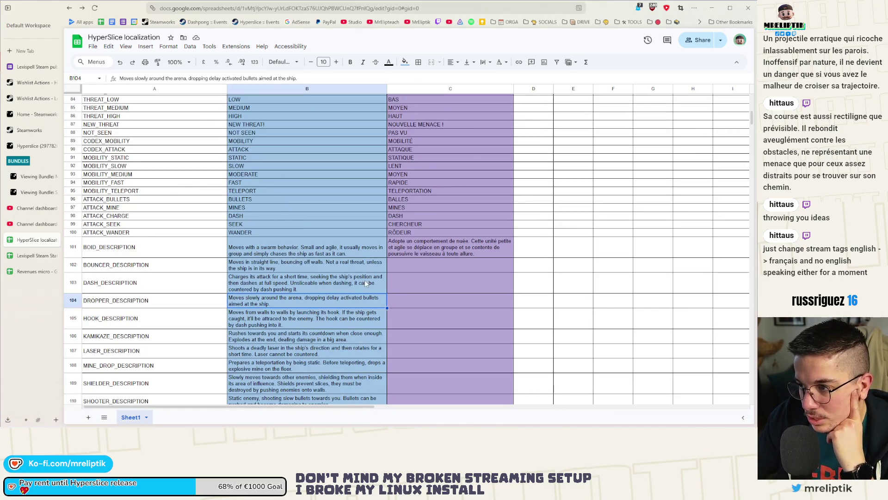
pyautogui.scroll(-4, 365, 283)
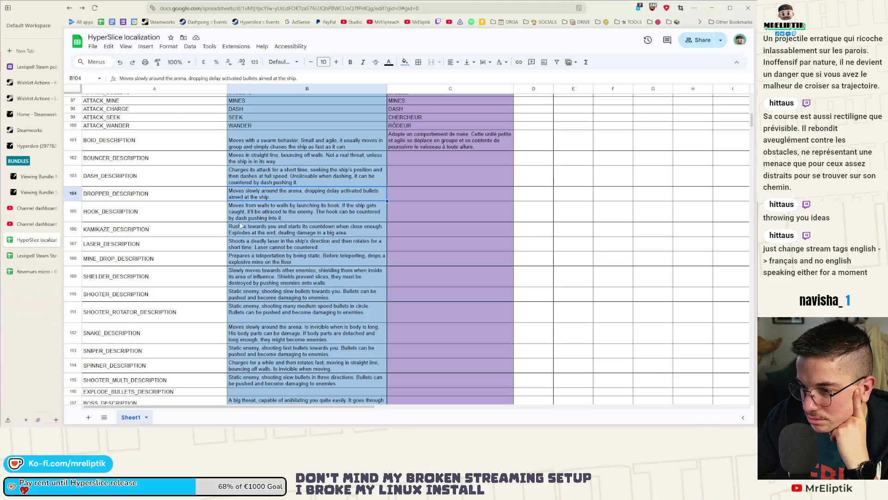
pyautogui.click(272, 214)
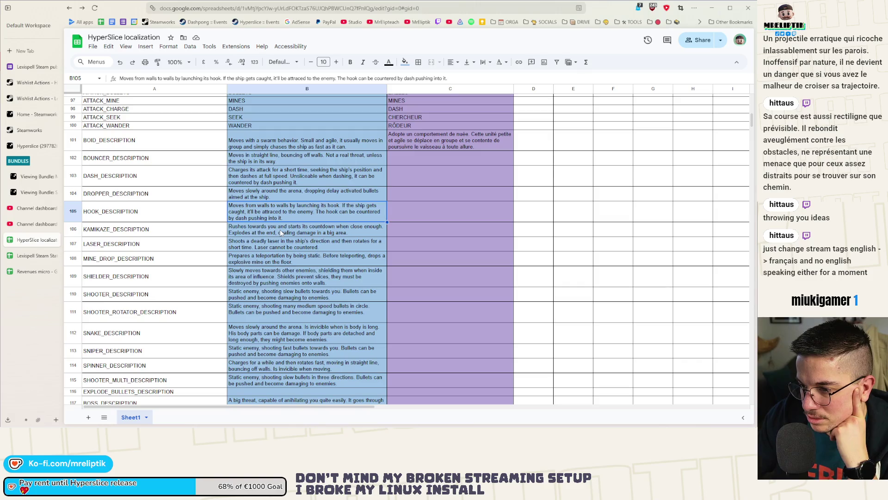
# In the B105 hook description, change 'attracted' to 'pulled' and end it at 'pushing it.'
pyautogui.doubleClick(281, 204)
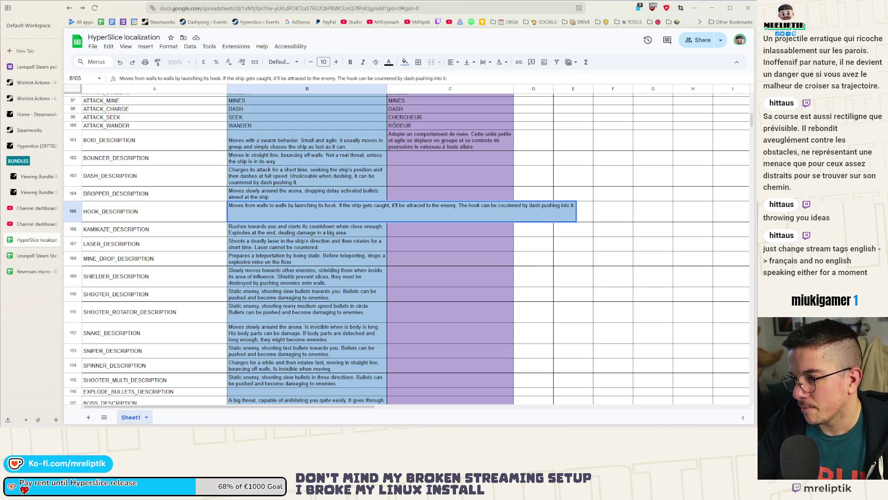
pyautogui.doubleClick(415, 205)
pyautogui.write('pulled')
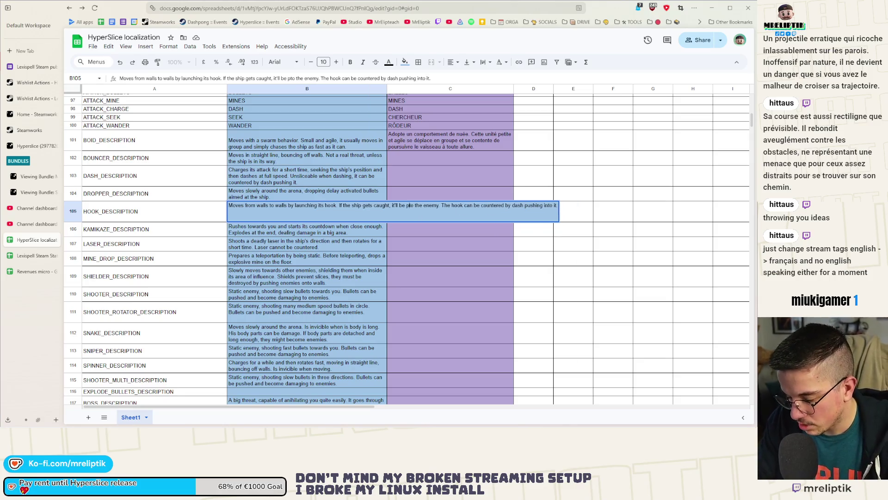
pyautogui.write('d')
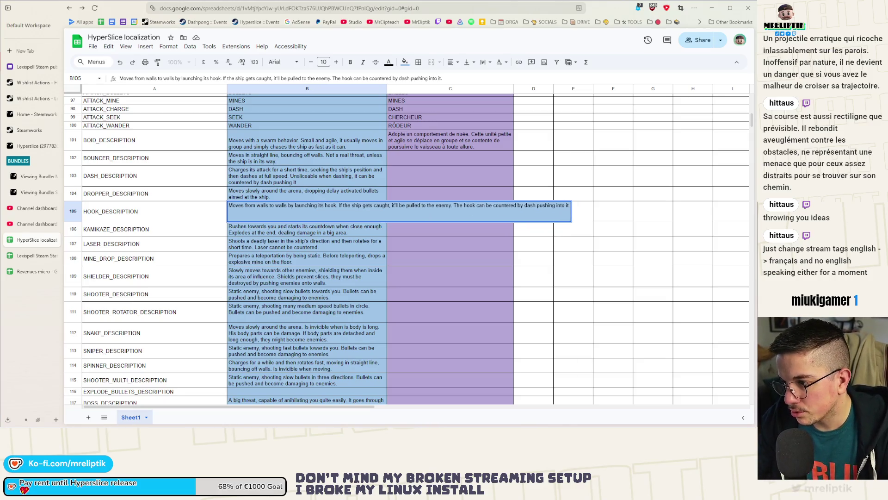
pyautogui.click(394, 242)
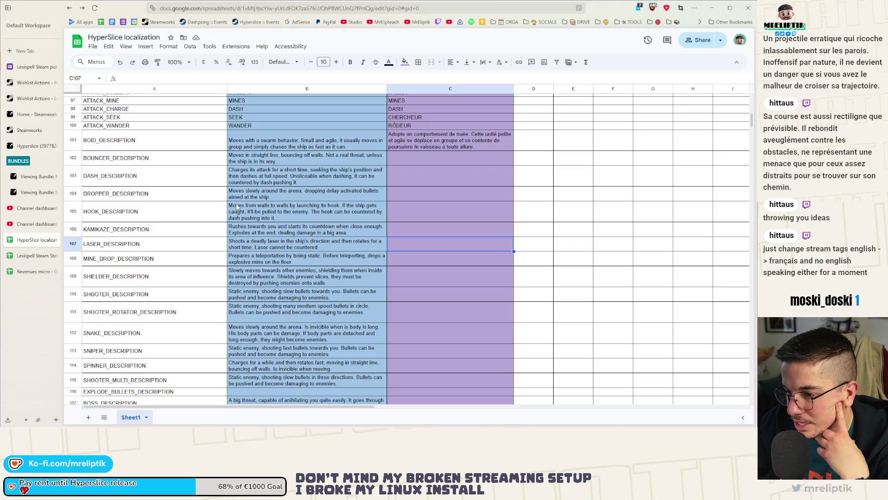
pyautogui.doubleClick(261, 216)
pyautogui.doubleClick(546, 205)
pyautogui.press('Right')
pyautogui.press('Delete')
pyautogui.press('Delete')
pyautogui.press('Delete')
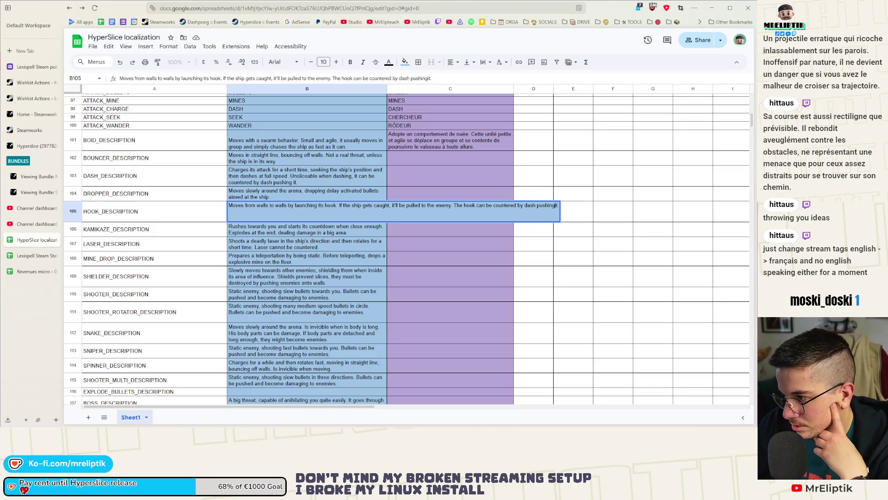
pyautogui.click(333, 230)
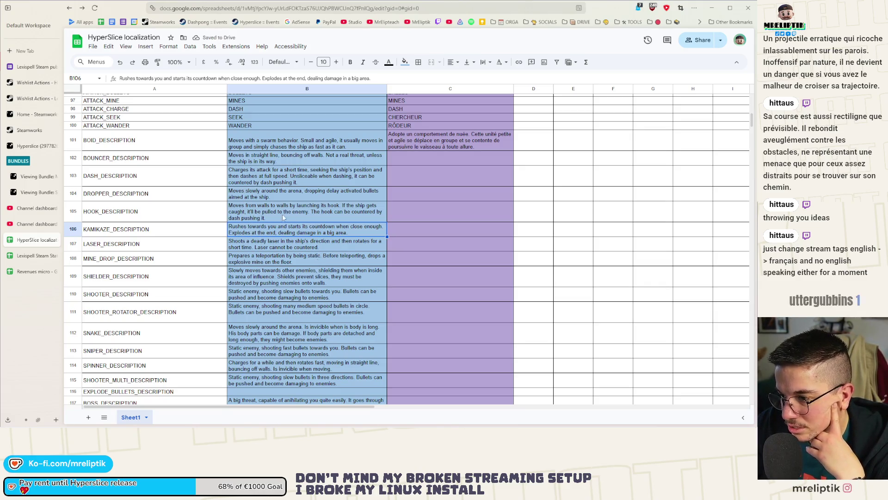
# In B106, change 'you' to 'the ship' and 'and starts' to ', starting'
pyautogui.doubleClick(271, 226)
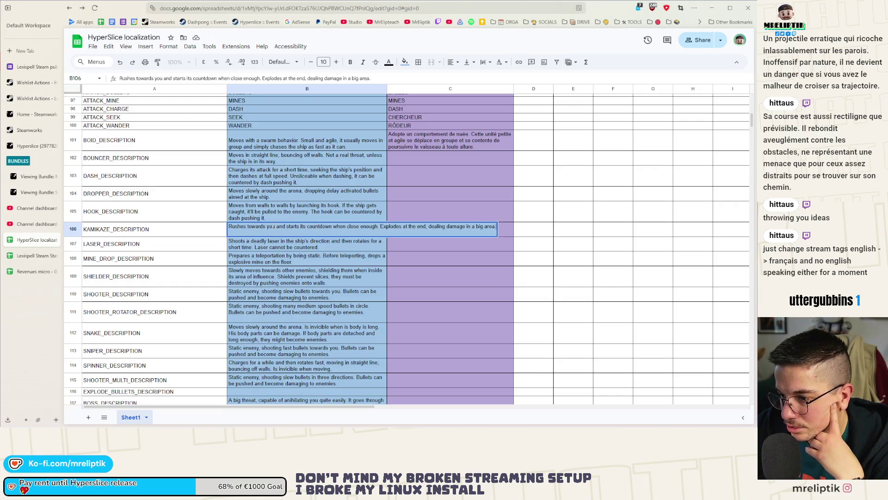
pyautogui.write('the ship')
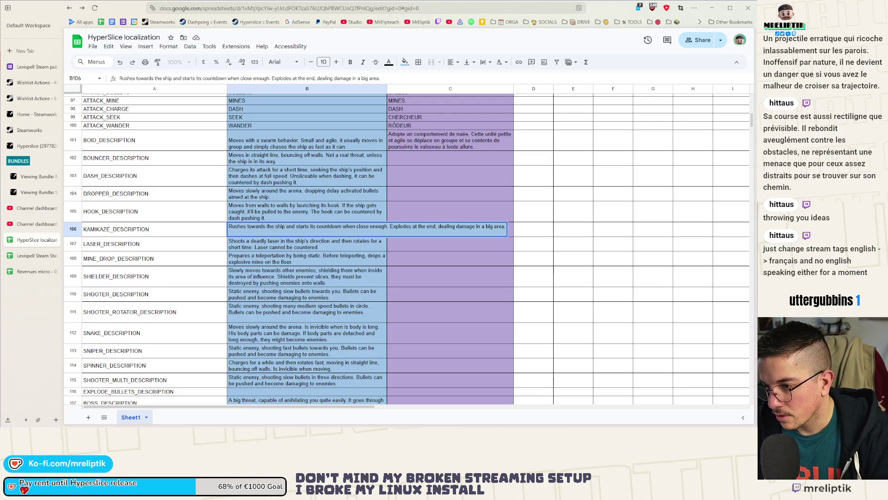
pyautogui.hotkey('ctrl', 'shift', 'Right')
pyautogui.hotkey('ctrl', 'shift', 'Right')
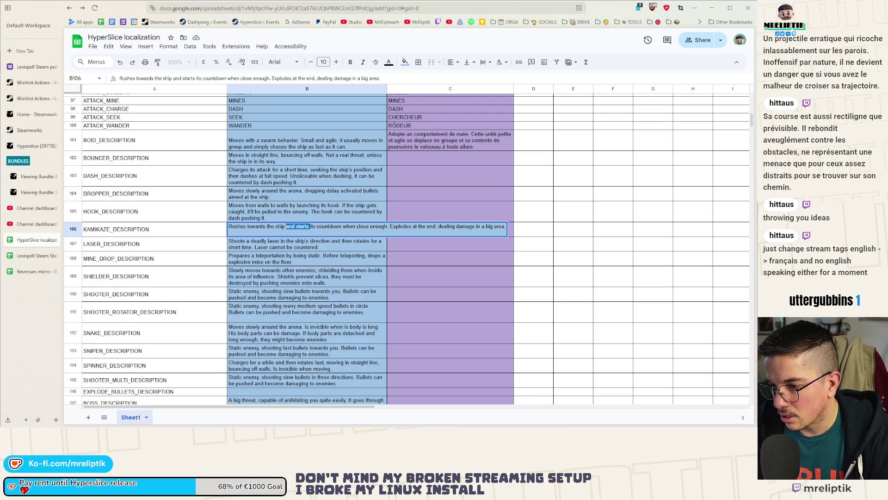
pyautogui.press('BackSpace')
pyautogui.write(', starting')
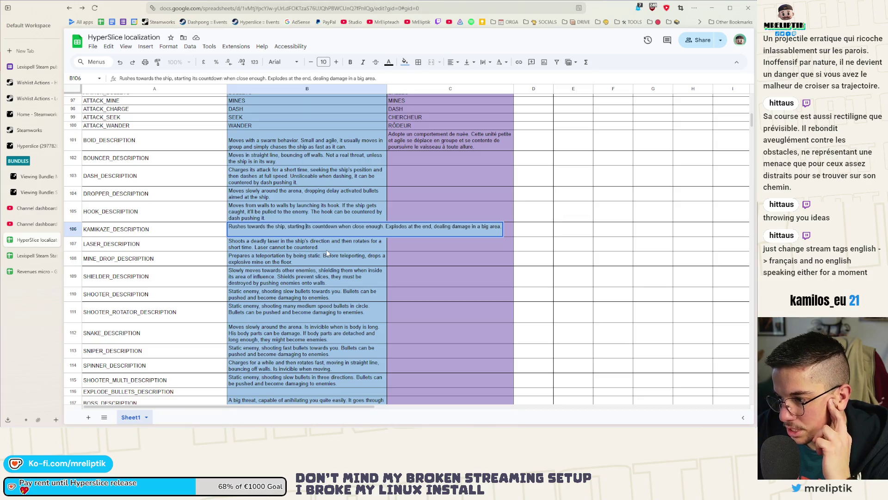
pyautogui.click(280, 249)
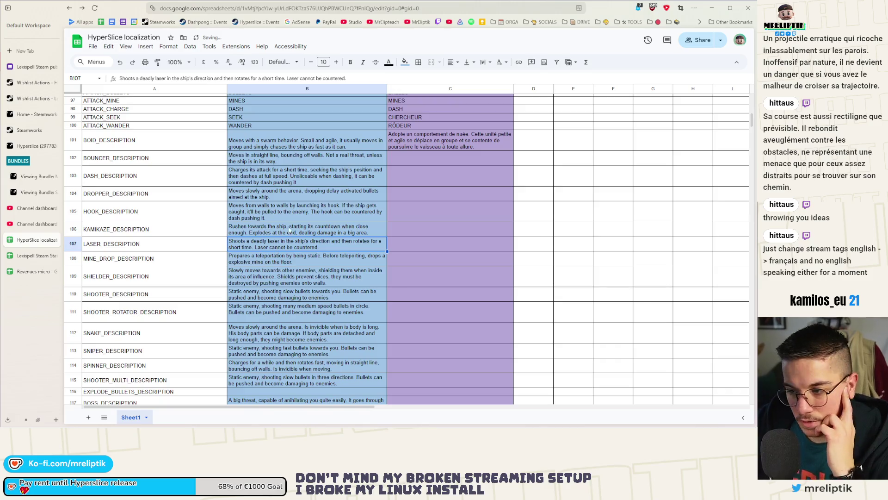
# Add 'to every object' before 'in a big area' in the KAMIKAZE description
pyautogui.doubleClick(314, 231)
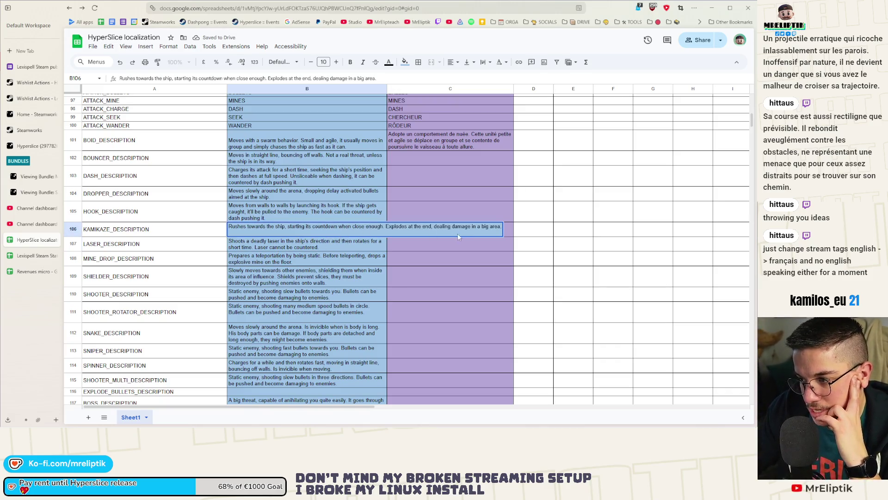
pyautogui.click(472, 227)
pyautogui.write('to ')
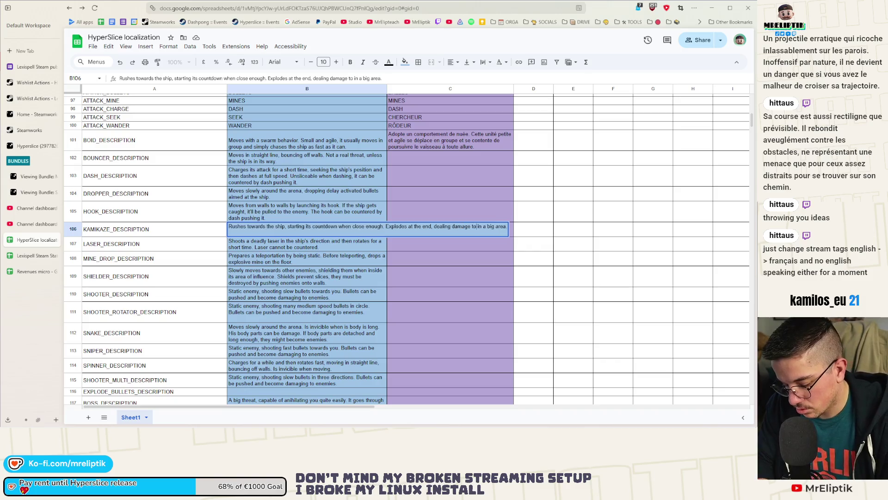
pyautogui.write('every o')
pyautogui.write('bject')
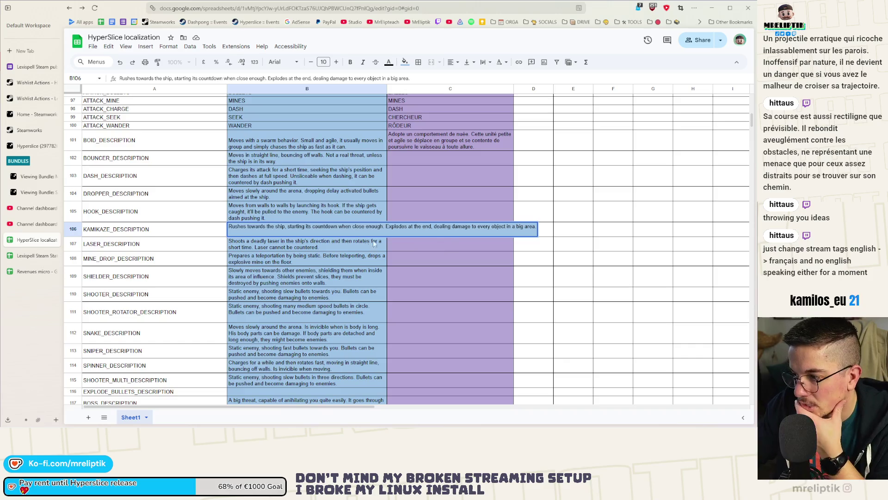
pyautogui.click(297, 265)
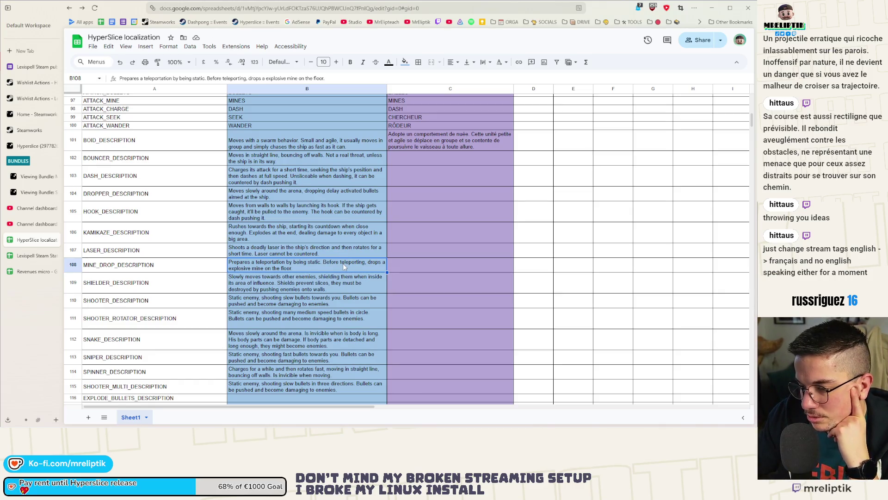
pyautogui.scroll(-3, 343, 263)
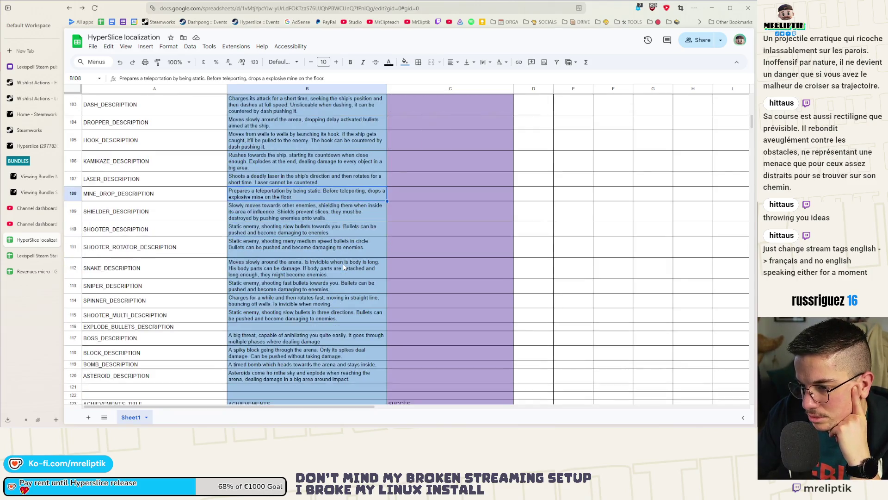
# Insert 'delay activated' before 'explosive mine' in the MINE_DROP description in B108
pyautogui.click(327, 262)
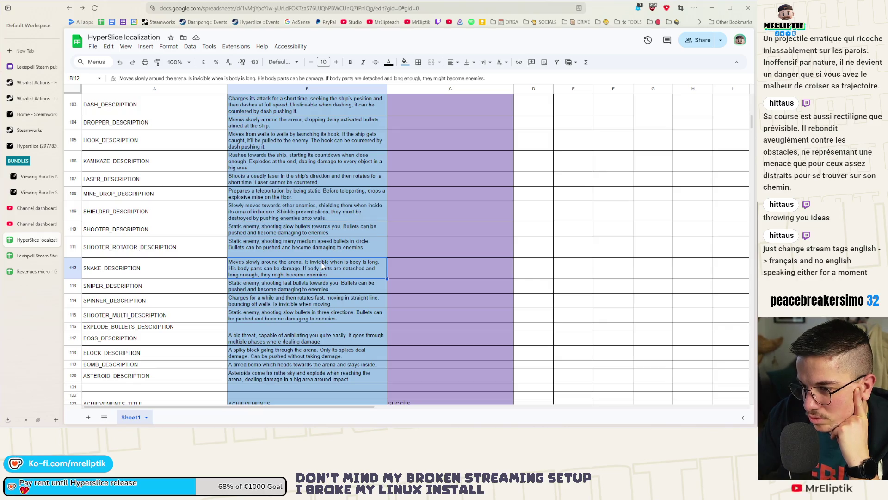
pyautogui.scroll(-1, 322, 266)
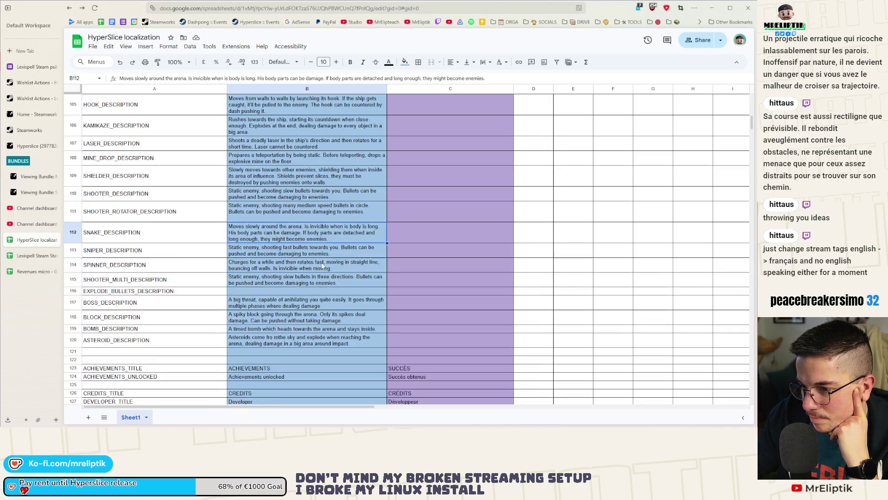
pyautogui.doubleClick(242, 160)
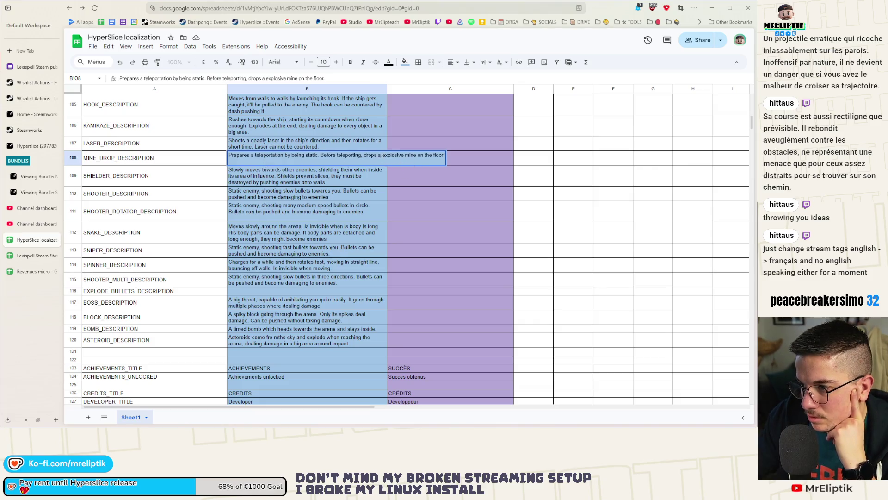
pyautogui.write('delay activated')
pyautogui.press('Return')
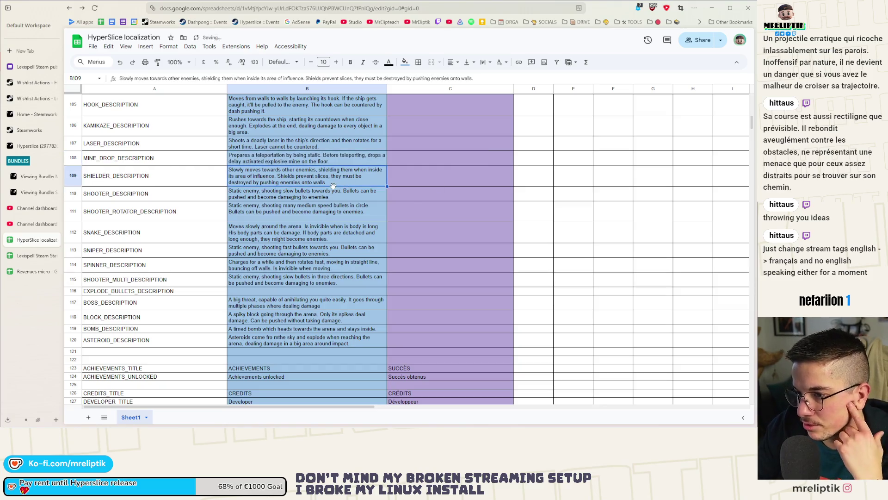
pyautogui.click(285, 198)
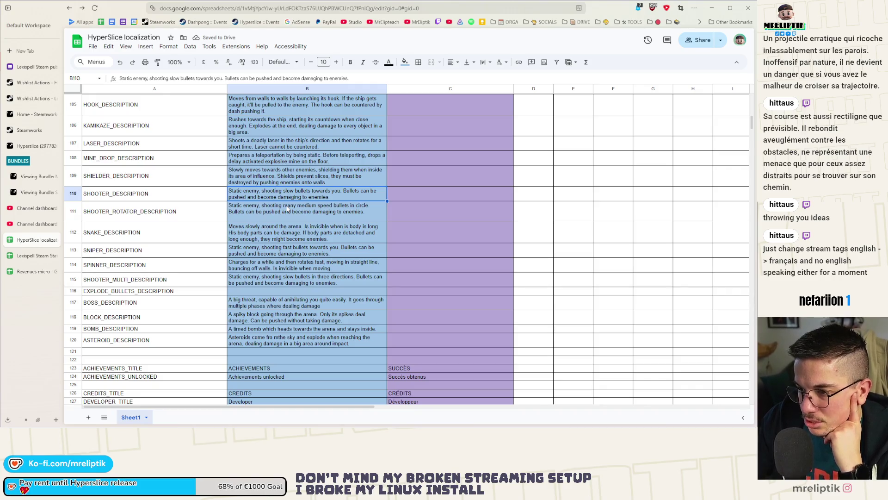
# In the SHOOTER description, use 'in the ship's direction' and 'turned into deadly projectiles'
pyautogui.doubleClick(337, 194)
pyautogui.press('BackSpace')
pyautogui.press('BackSpace')
pyautogui.press('BackSpace')
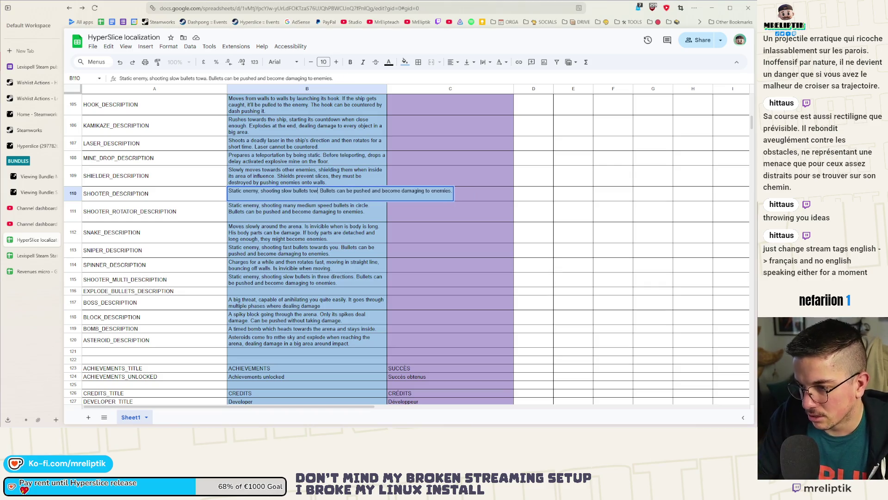
pyautogui.write("in the ship's direc")
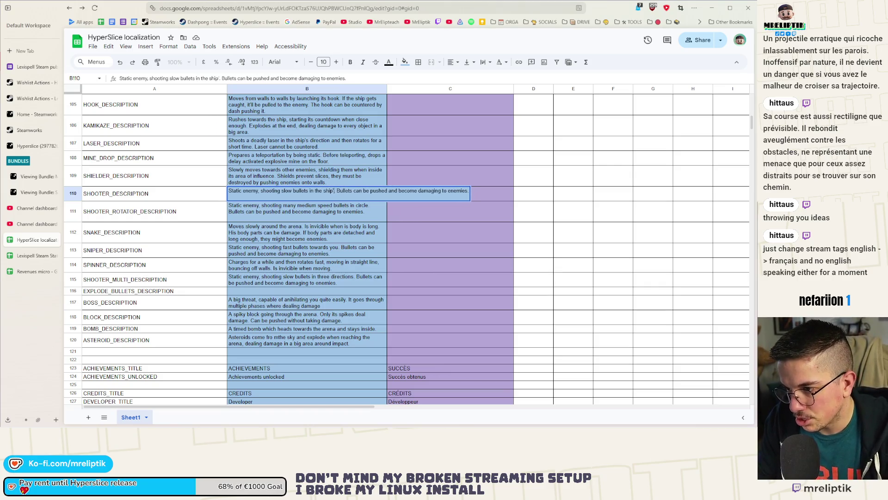
pyautogui.write('tion')
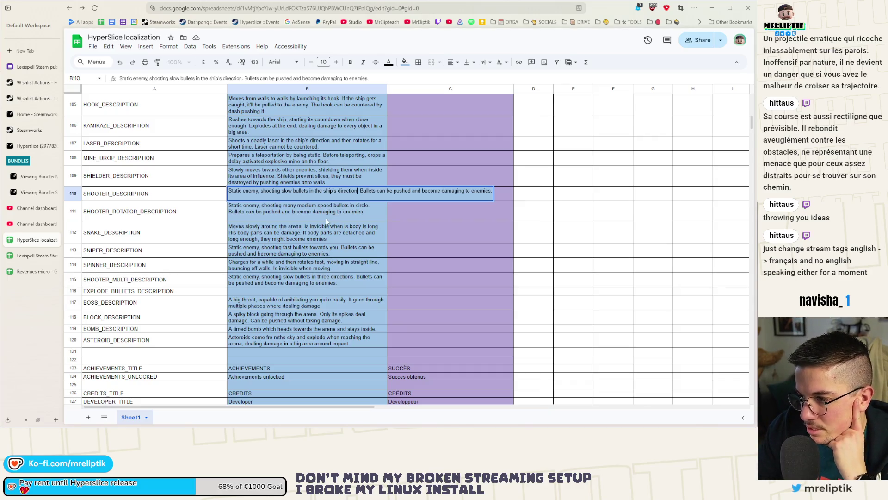
pyautogui.doubleClick(451, 191)
pyautogui.moveTo(422, 191); pyautogui.dragTo(486, 190)
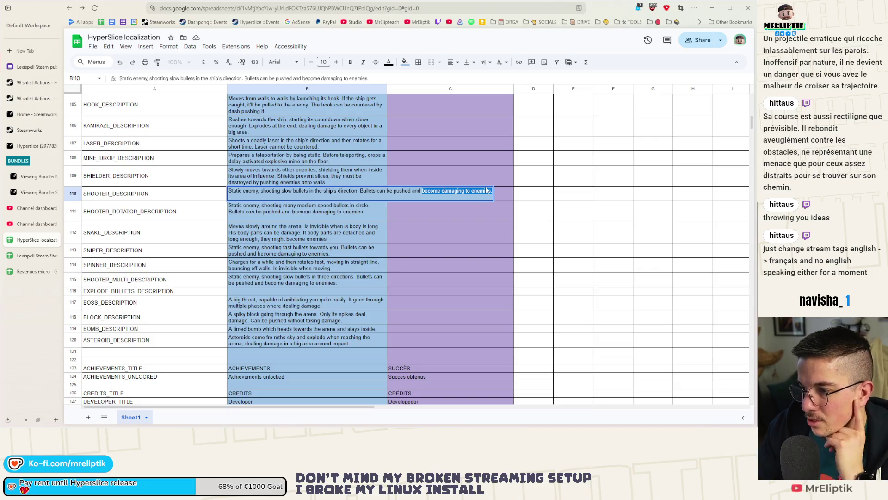
pyautogui.write('turned into deadly')
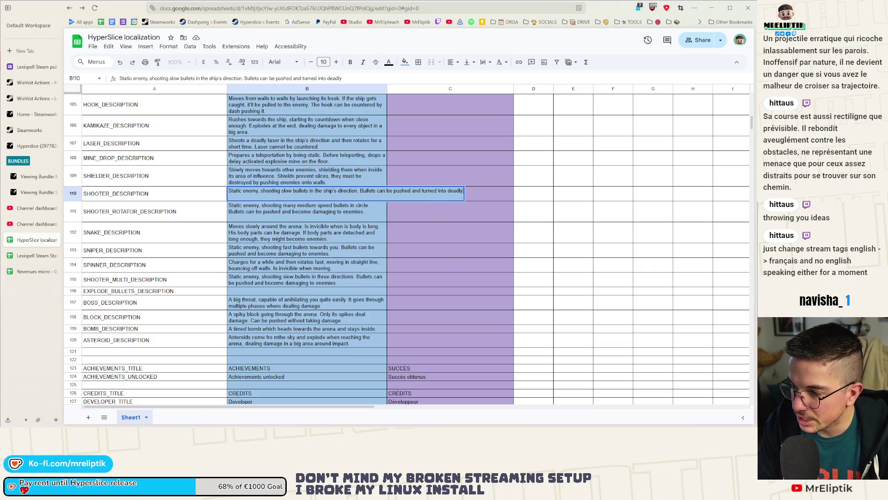
pyautogui.write(' projectiles.')
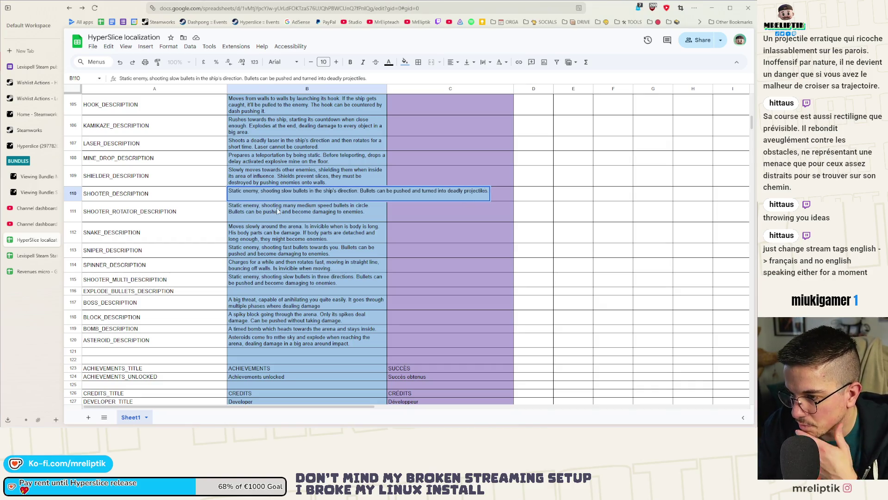
pyautogui.click(297, 216)
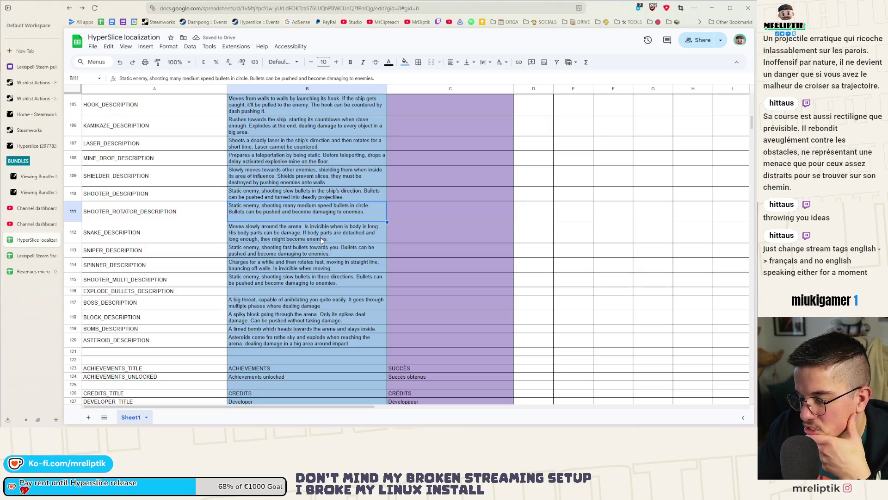
# In B111, correct 'cicle' to 'a circle' and end it with 'turned into deadly projectiles.'
pyautogui.doubleClick(356, 205)
pyautogui.doubleClick(359, 205)
pyautogui.write('a circle')
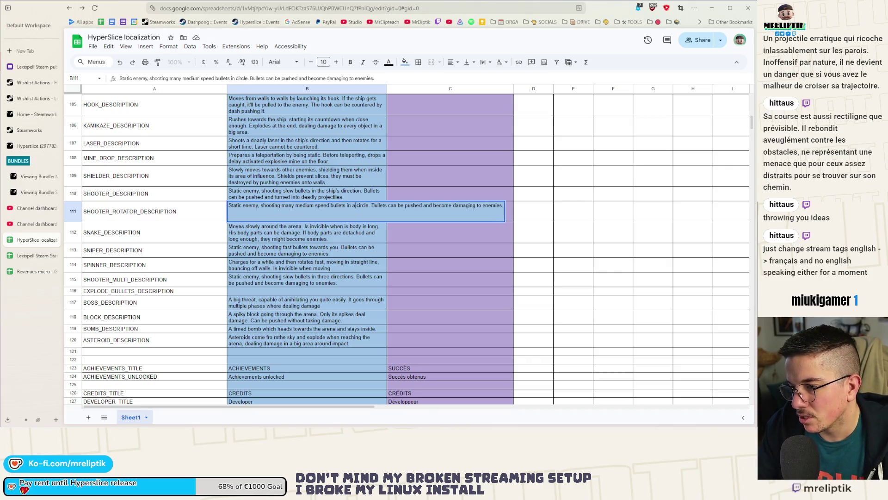
pyautogui.press('Return')
pyautogui.doubleClick(289, 219)
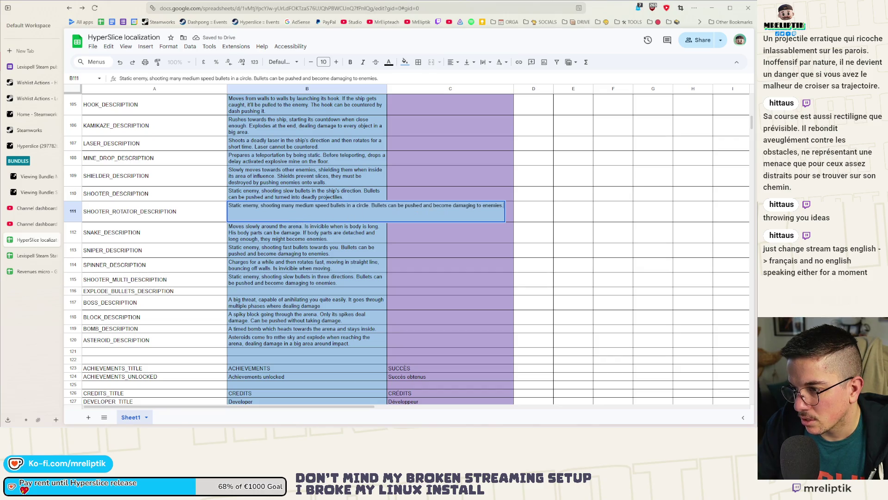
pyautogui.moveTo(434, 205); pyautogui.dragTo(504, 206)
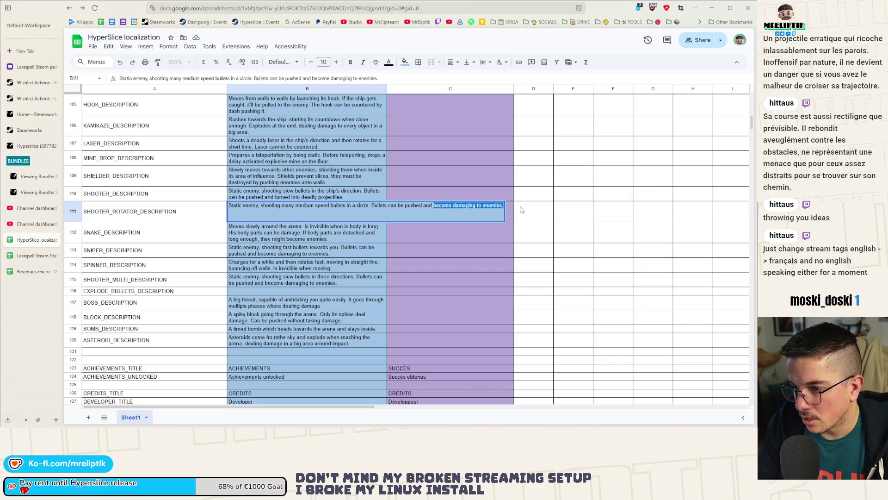
pyautogui.write('turned int')
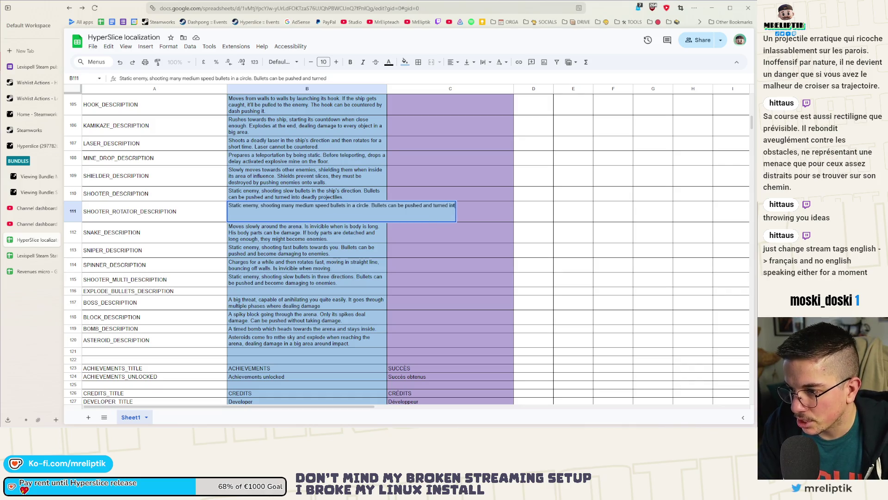
pyautogui.write('o deadly projectiles.')
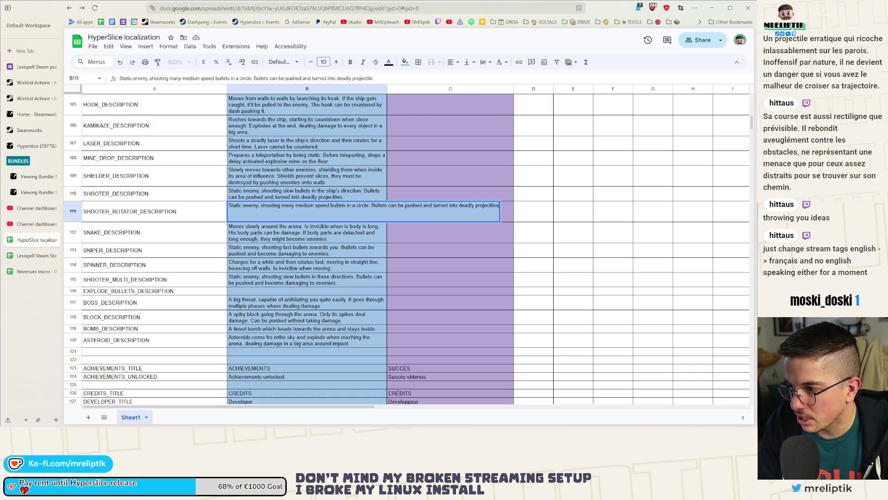
pyautogui.press('Return')
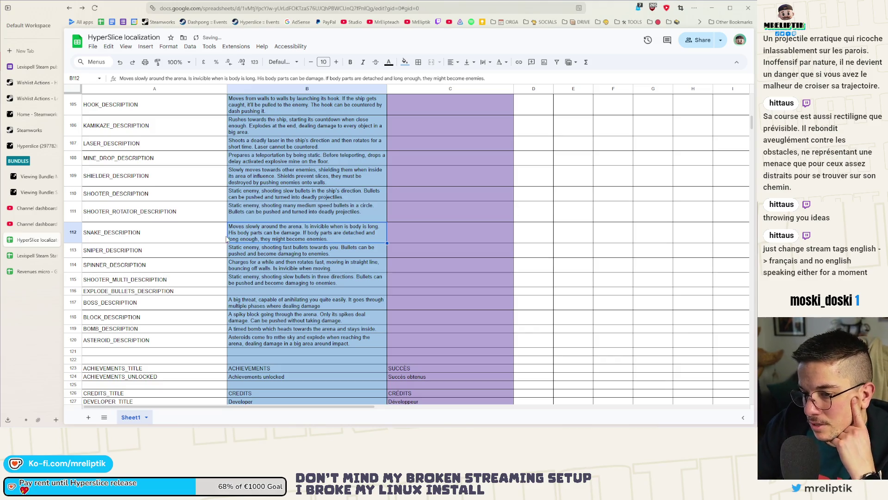
pyautogui.scroll(-1, 259, 242)
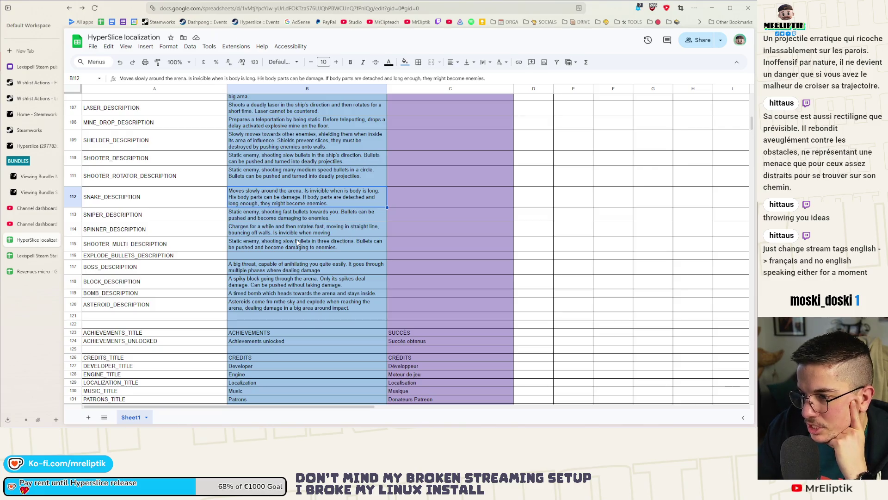
# In B112, fix 'his body' and make the description start 'Its head is'
pyautogui.doubleClick(346, 194)
pyautogui.write('h')
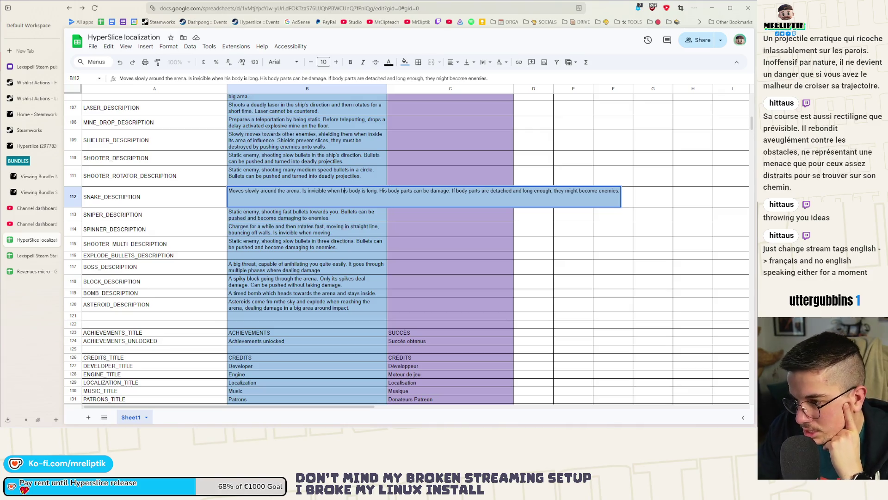
pyautogui.press('Return')
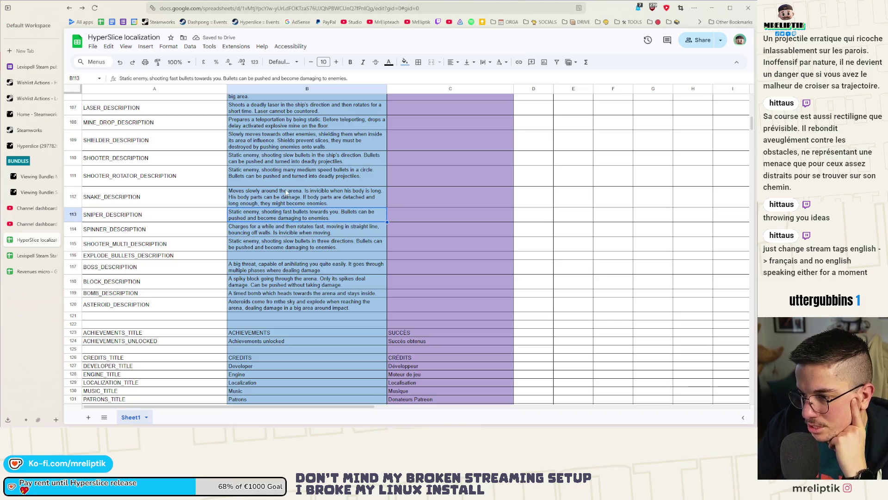
pyautogui.doubleClick(298, 198)
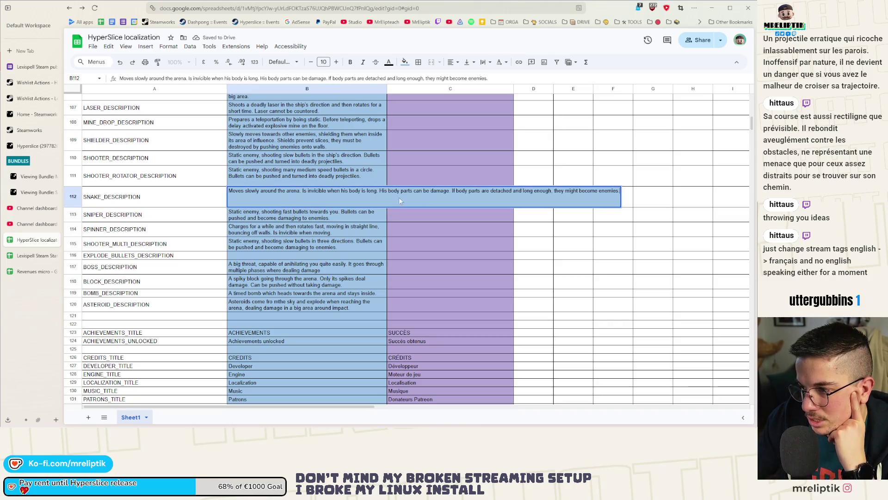
pyautogui.doubleClick(383, 191)
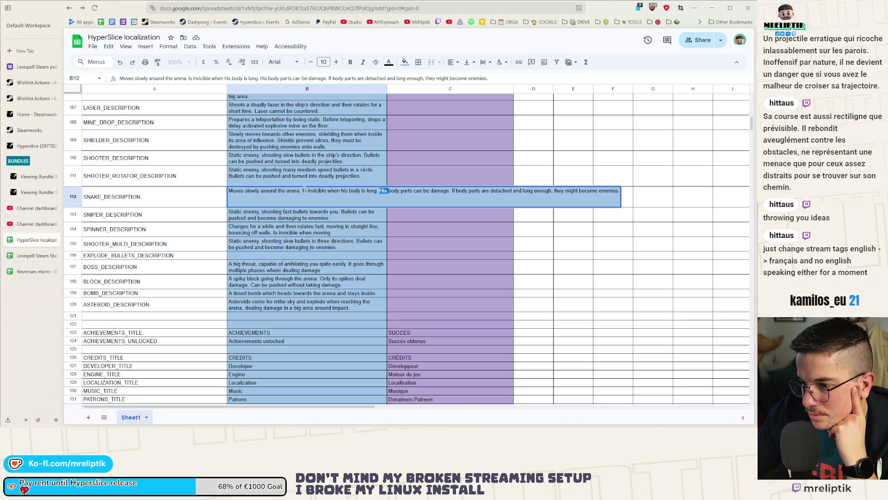
pyautogui.click(304, 190)
pyautogui.write("it's")
pyautogui.hotkey('ctrl', 'a')
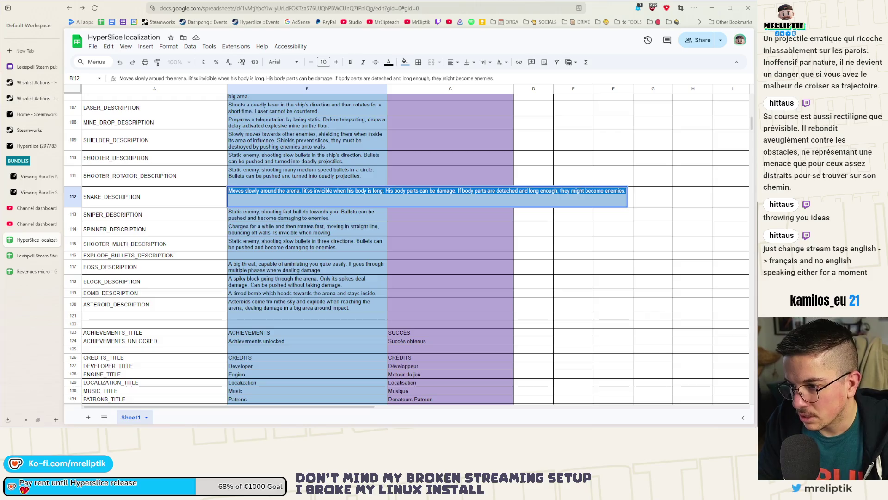
pyautogui.click(318, 191)
pyautogui.press('BackSpace')
pyautogui.press('BackSpace')
pyautogui.press('BackSpace')
pyautogui.write("t's head")
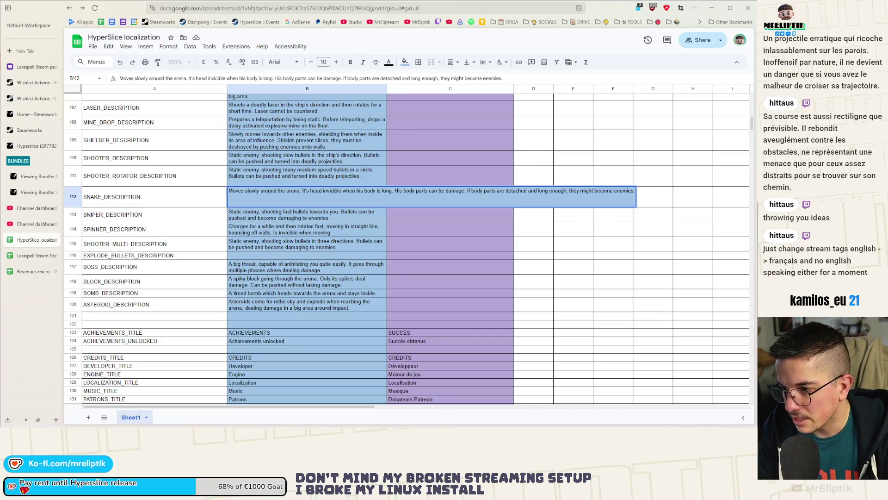
pyautogui.press('BackSpace')
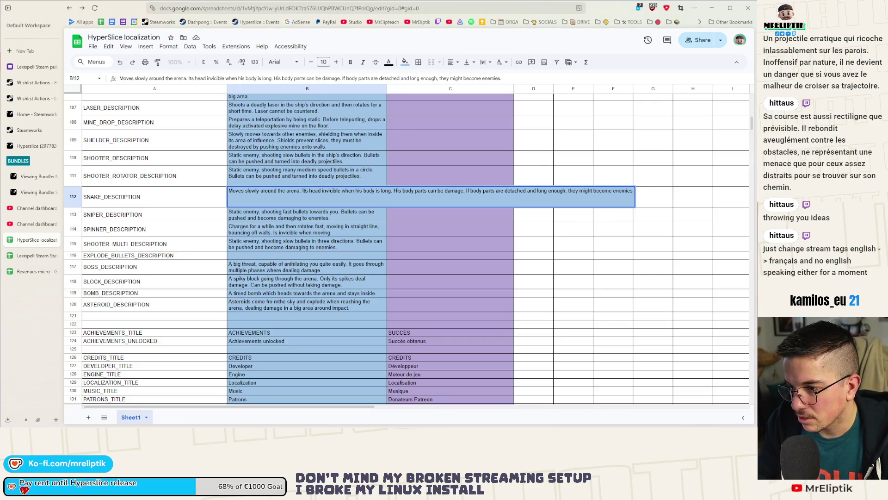
pyautogui.write('is')
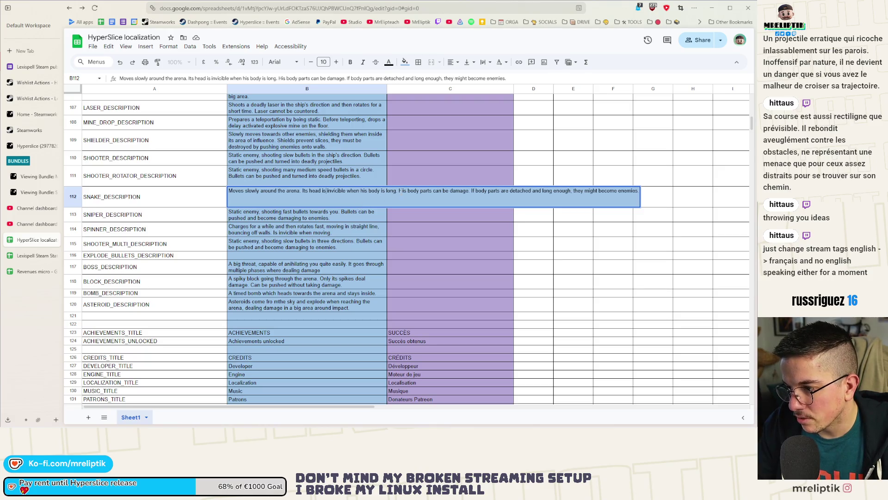
# Replace the body-parts damage sentence with 'Each body parts can be sliced'
pyautogui.moveTo(469, 191); pyautogui.dragTo(400, 191)
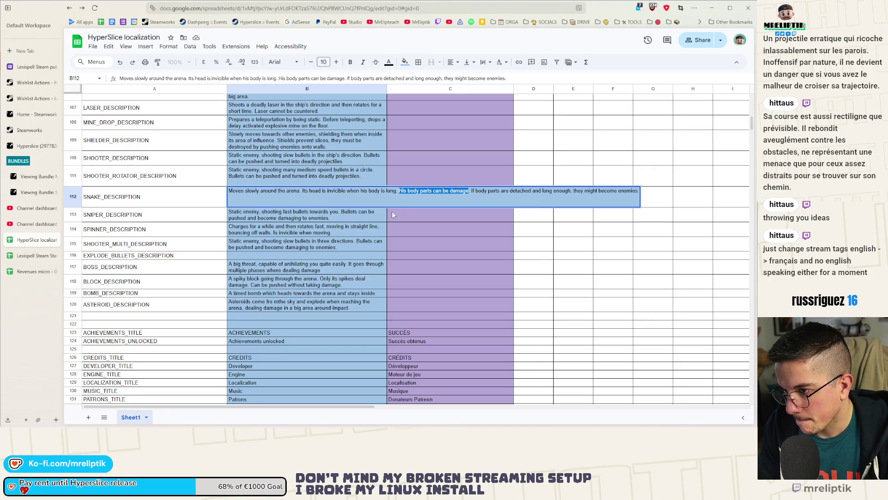
pyautogui.press('BackSpace')
pyautogui.write('D')
pyautogui.press('BackSpace')
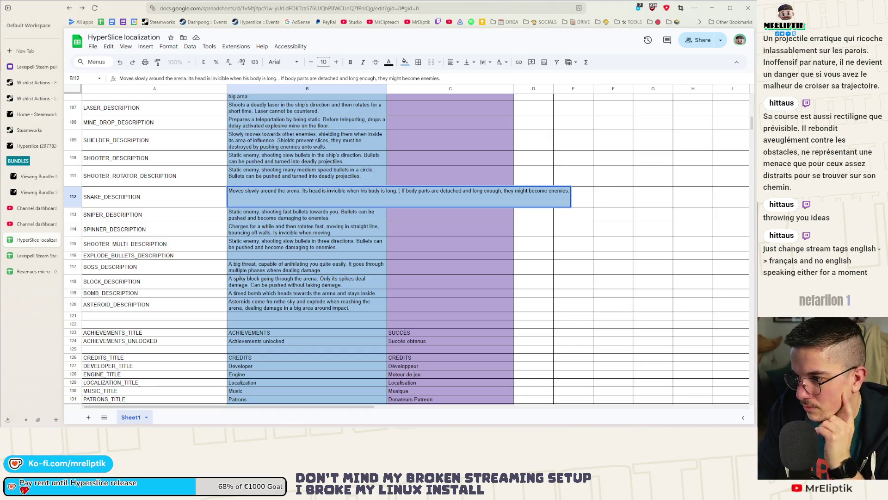
pyautogui.write('Each body parts can be s')
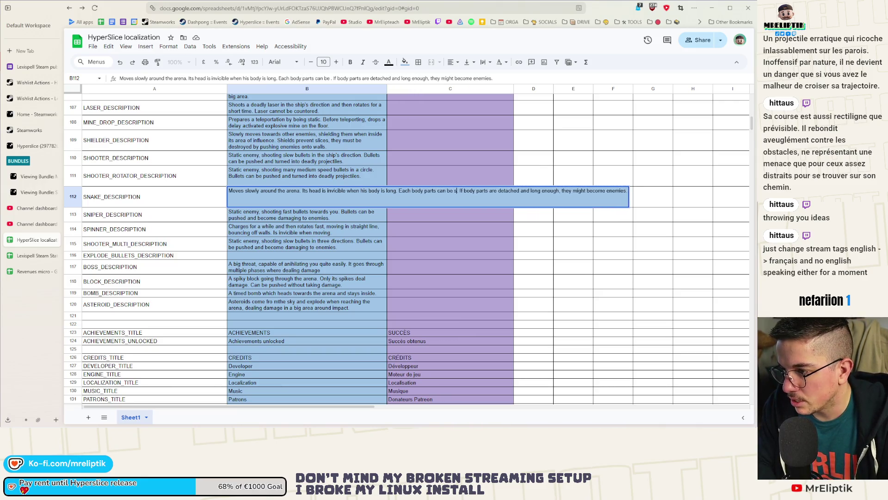
pyautogui.write('liced.')
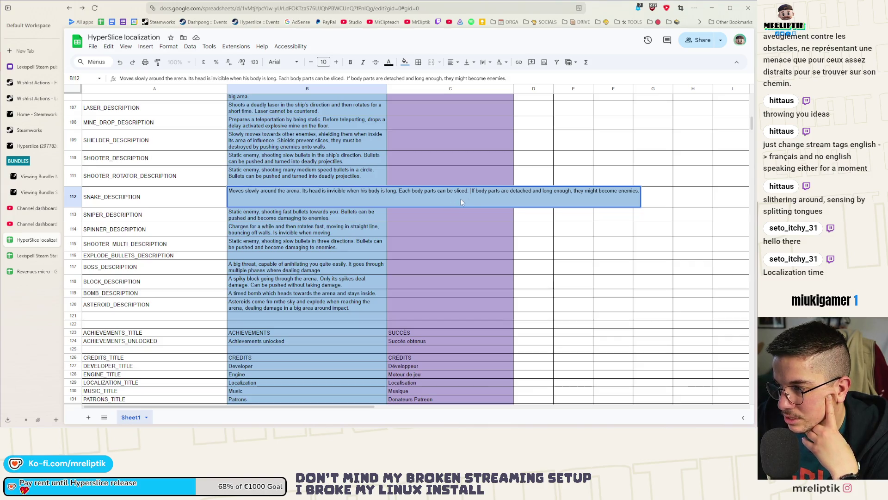
# Replace the detached-parts sentence with 'Cutting at the wrong length might create other entities.'
pyautogui.moveTo(472, 194); pyautogui.dragTo(647, 194)
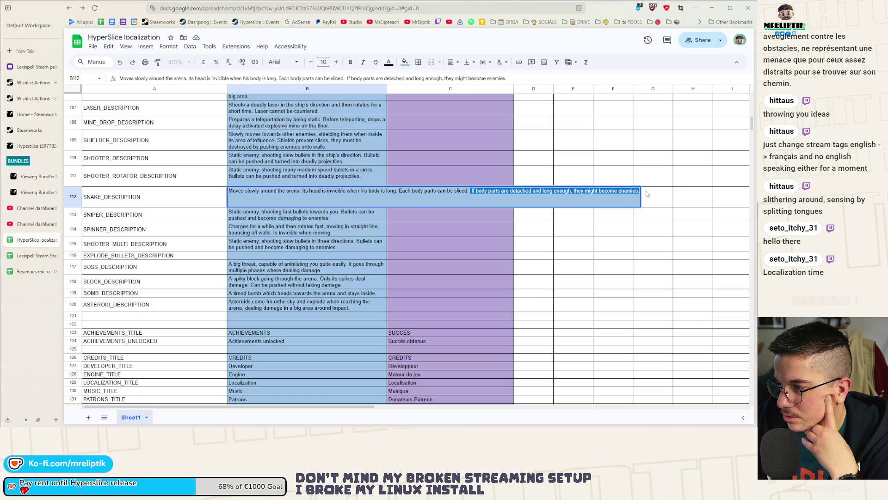
pyautogui.press('BackSpace')
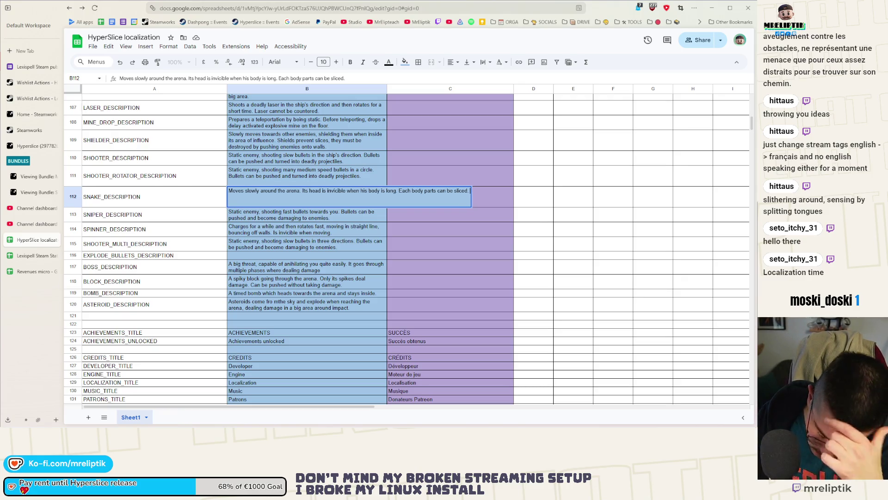
pyautogui.write('Cutting at the')
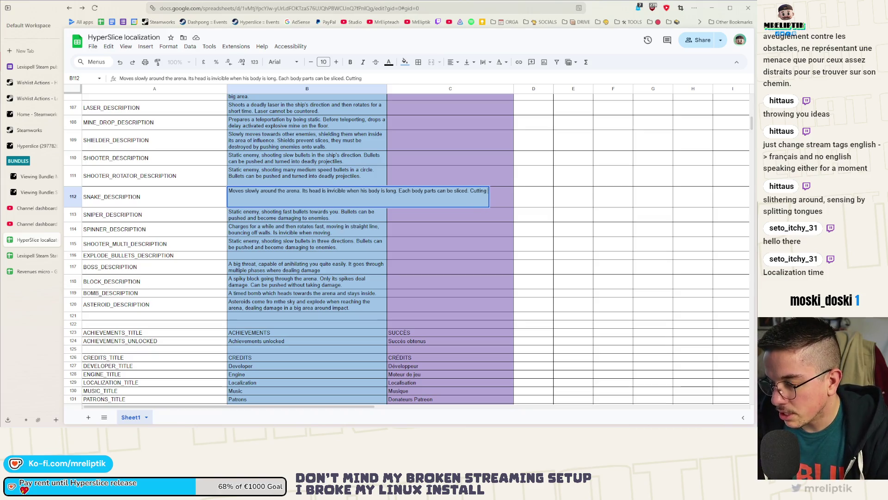
pyautogui.write(' w')
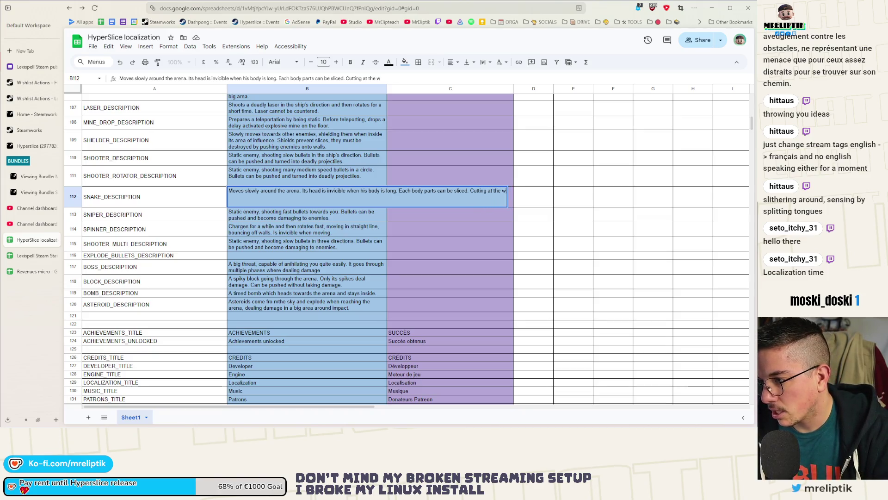
pyautogui.write('rong length m')
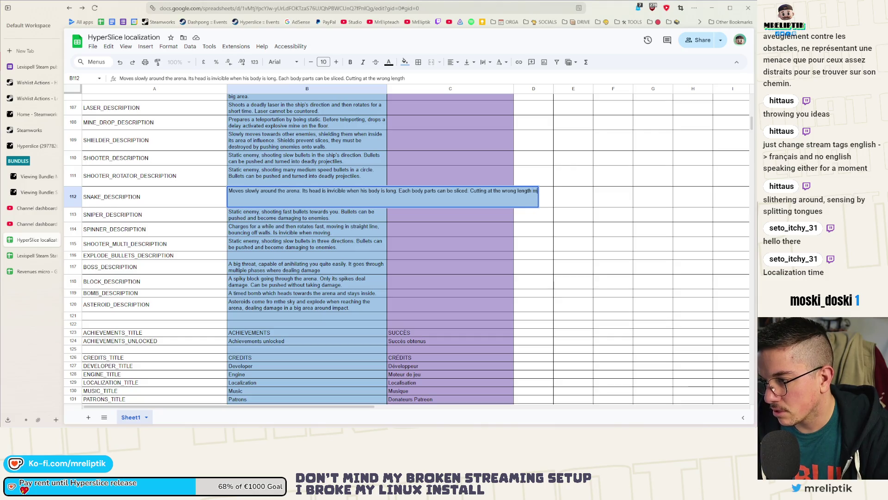
pyautogui.write('ight create')
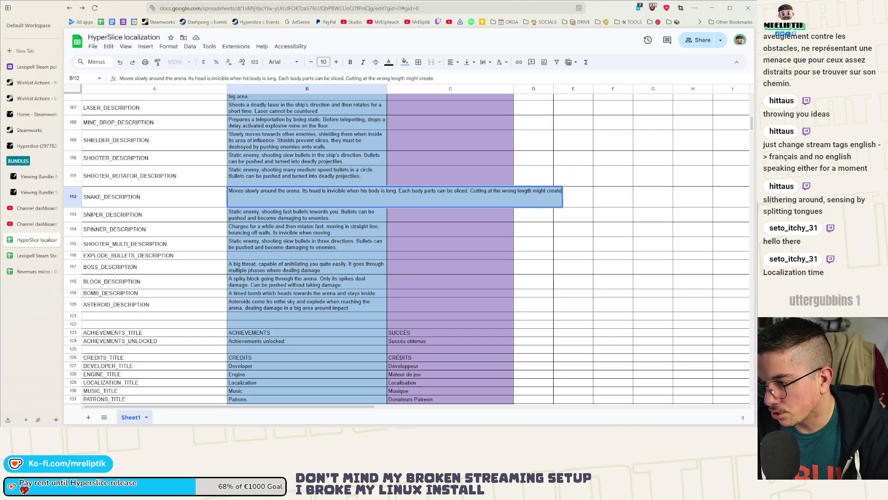
pyautogui.write(' other snak')
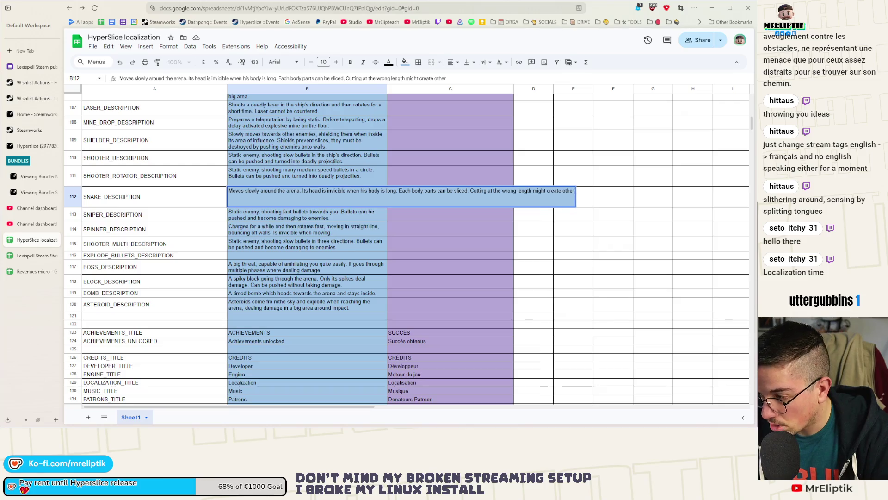
pyautogui.press('BackSpace')
pyautogui.press('BackSpace')
pyautogui.press('BackSpace')
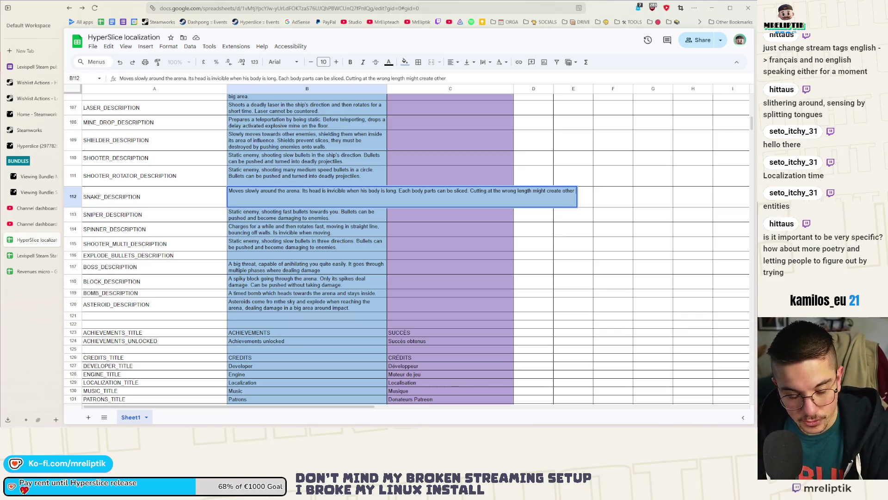
pyautogui.write('entities')
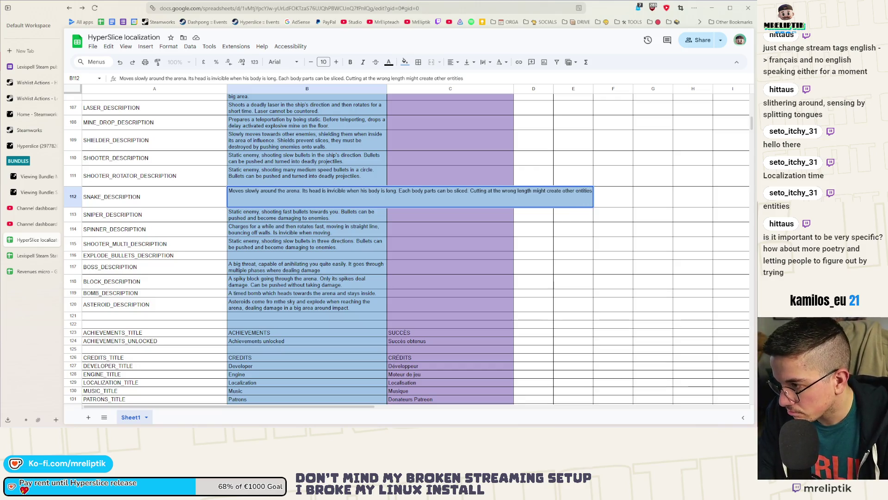
pyautogui.write('.')
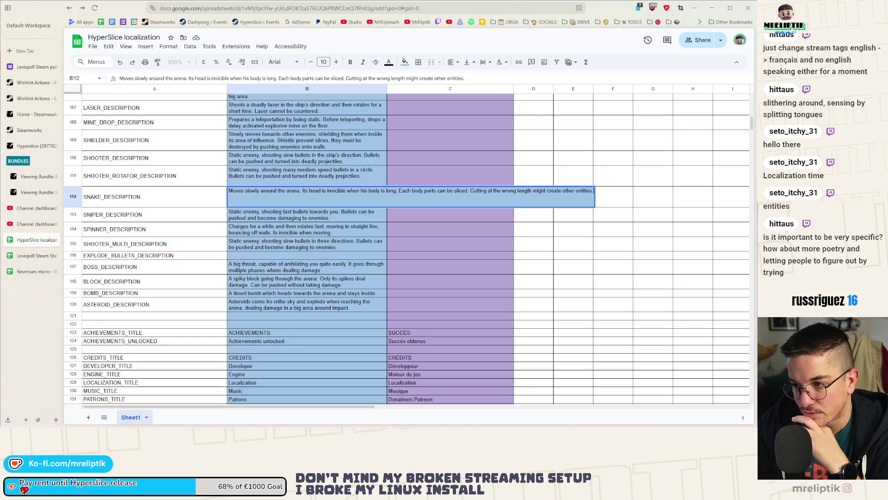
# Commit the snake description in B112 and open the spinner description in B114 for editing
pyautogui.click(348, 220)
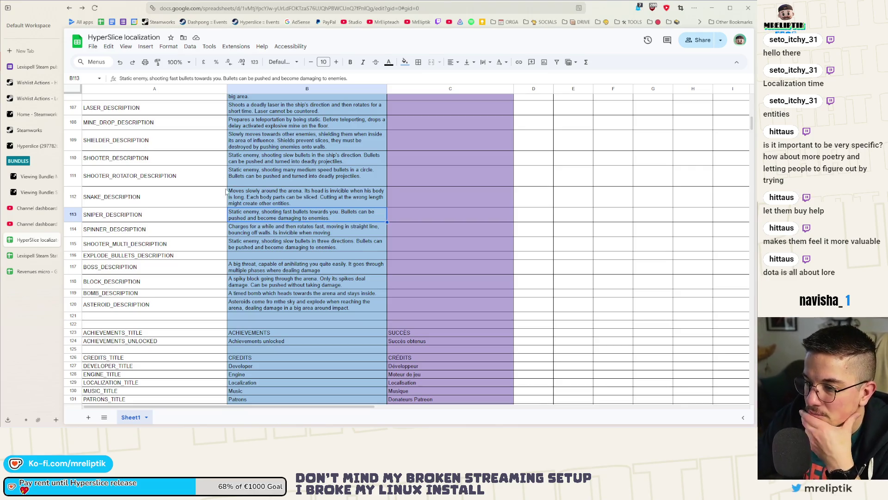
pyautogui.click(275, 235)
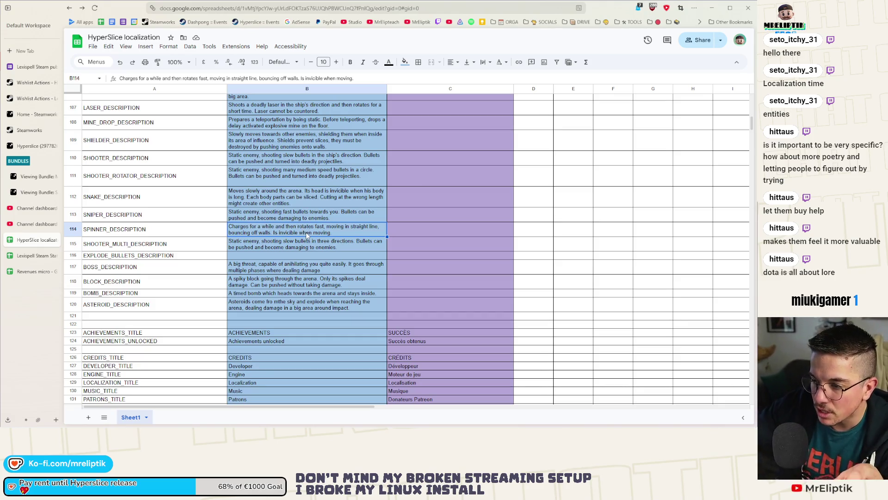
pyautogui.moveTo(352, 425)
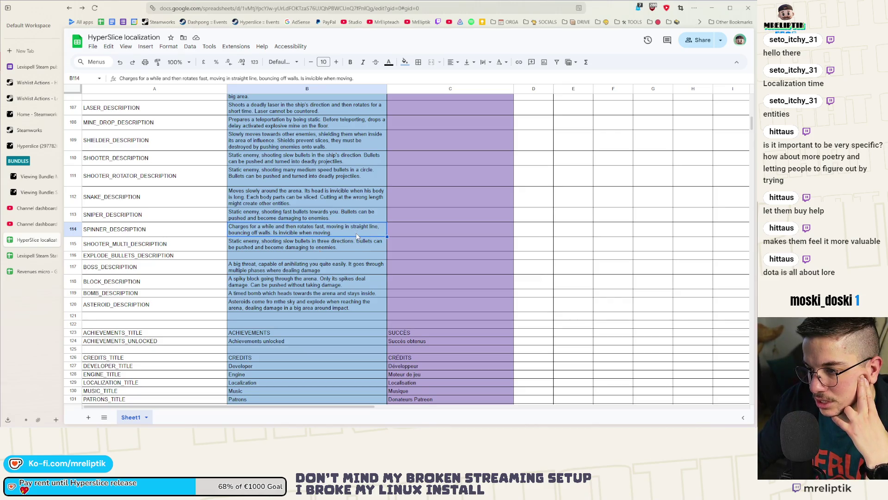
pyautogui.doubleClick(367, 228)
# In B114, replace 'Is invicible when moving.' with 'Unsliceable when moving.' and change 'rotates' to 'rotating'
pyautogui.write('s')
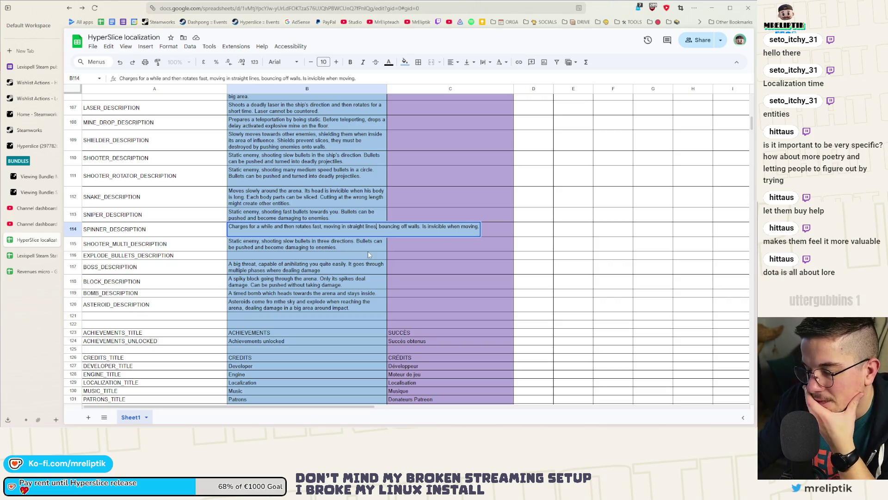
pyautogui.moveTo(422, 227); pyautogui.dragTo(477, 229)
pyautogui.press('BackSpace')
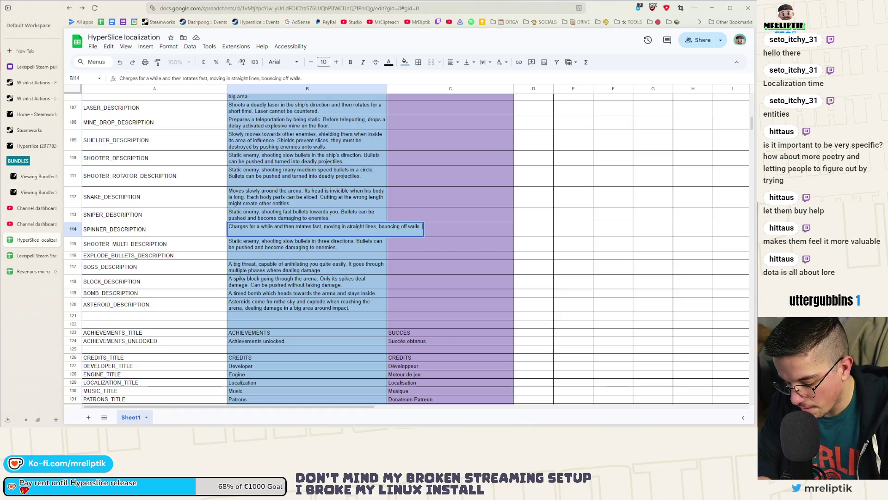
pyautogui.write('Uns')
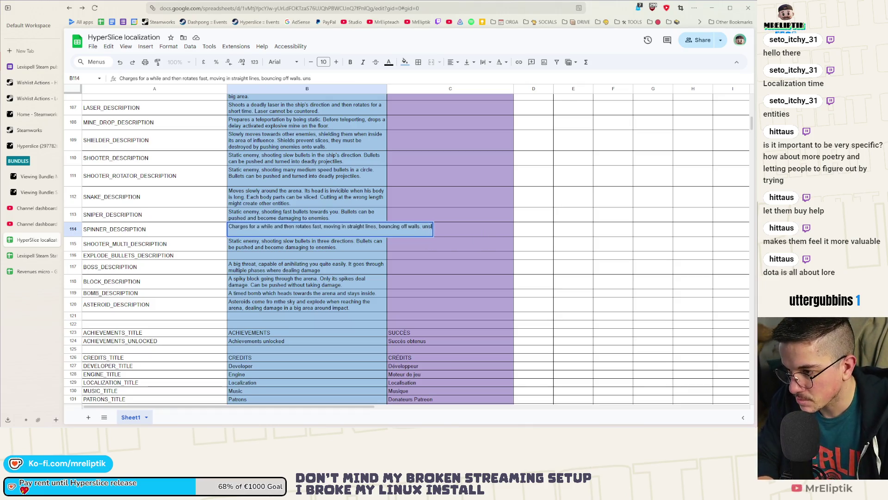
pyautogui.write('lic')
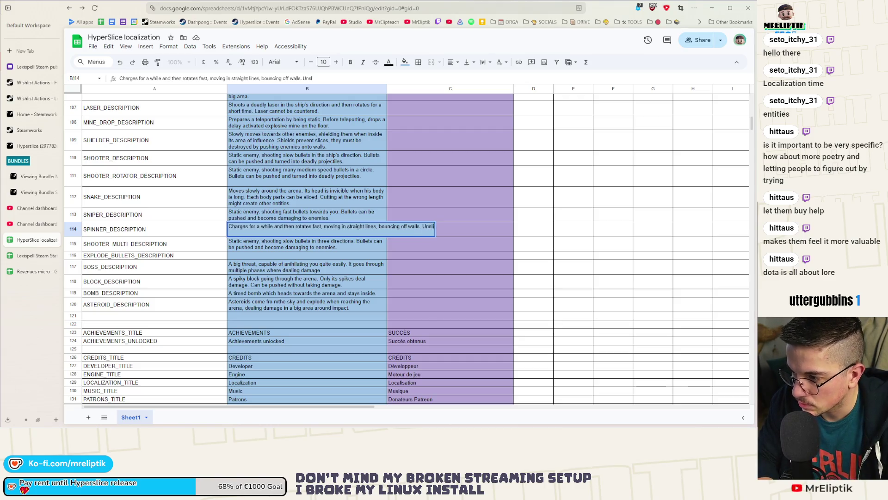
pyautogui.write('eab')
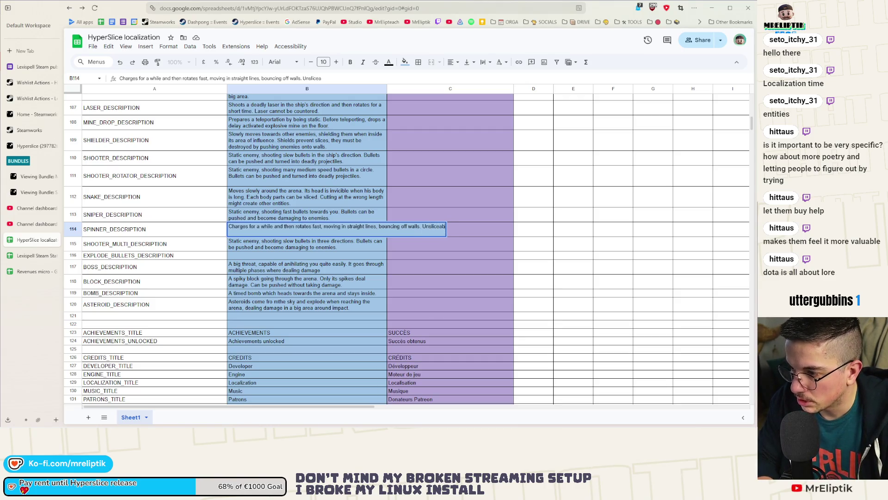
pyautogui.write('le when moving.')
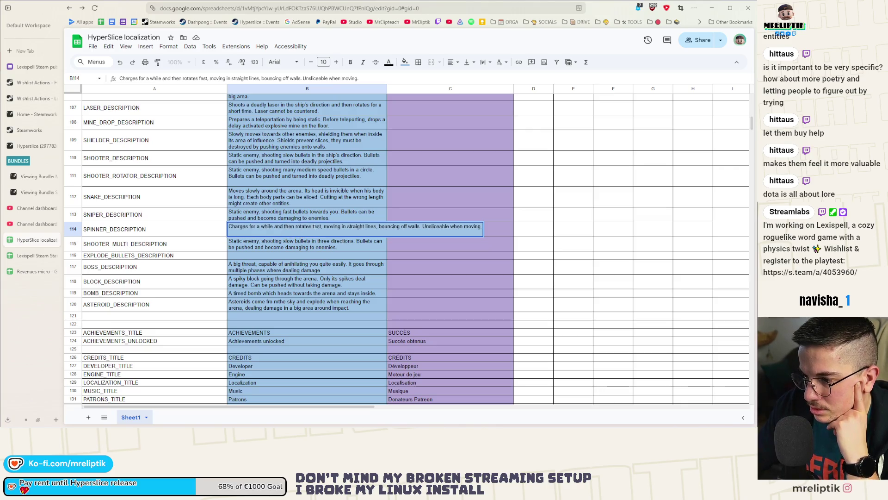
pyautogui.doubleClick(304, 227)
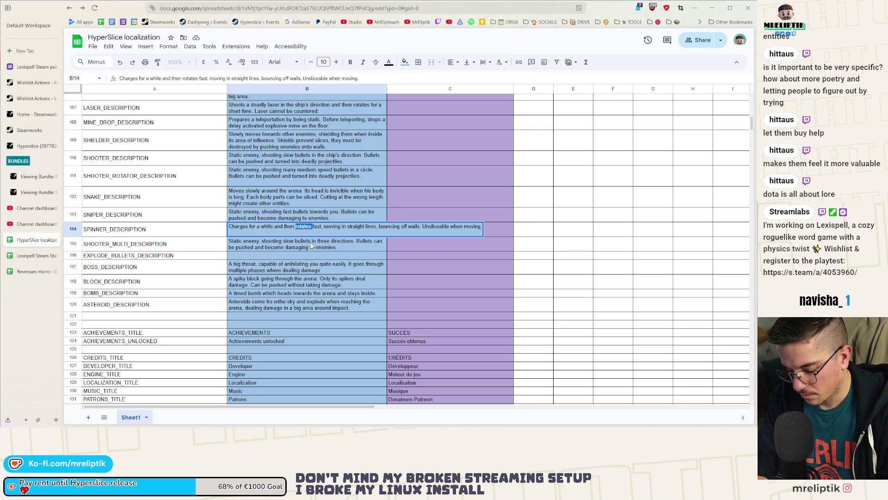
pyautogui.write('rotating')
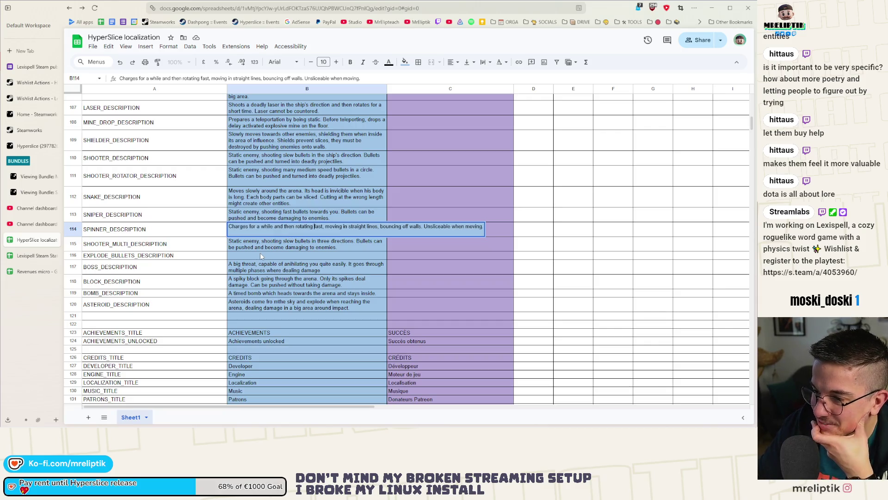
# Insert 'initiate fast movement in straight lines,' before 'rotating' in B114 and delete the redundant 'moving in straight lines' phrase
pyautogui.click(294, 226)
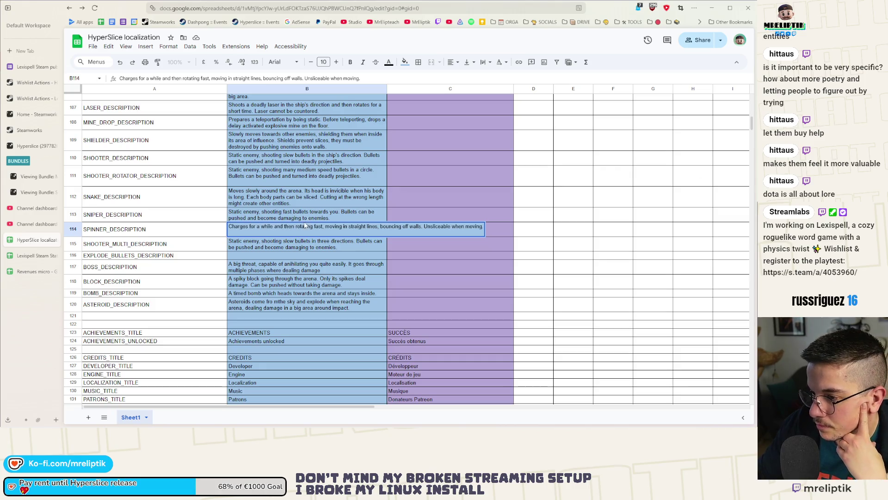
pyautogui.click(295, 234)
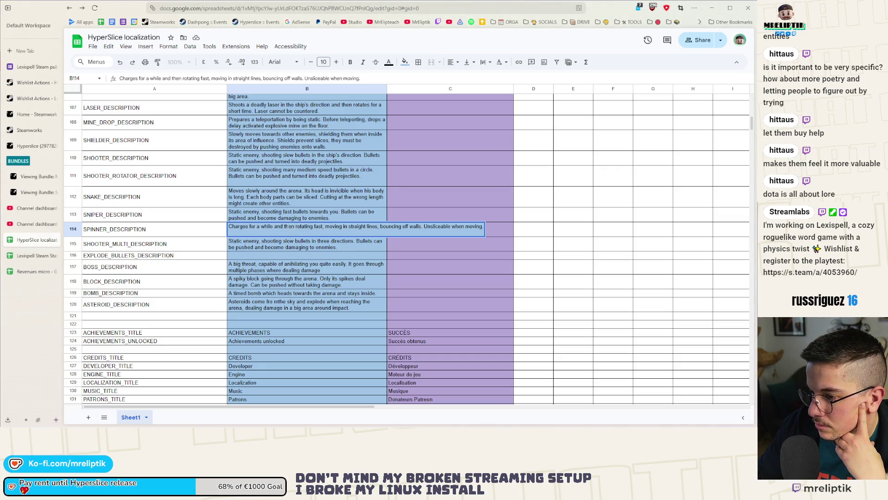
pyautogui.write('initiate fas')
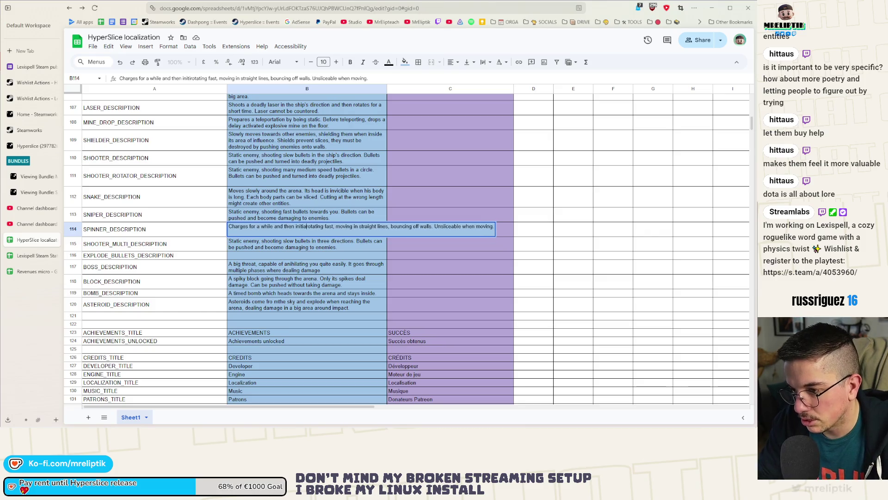
pyautogui.write('t mo')
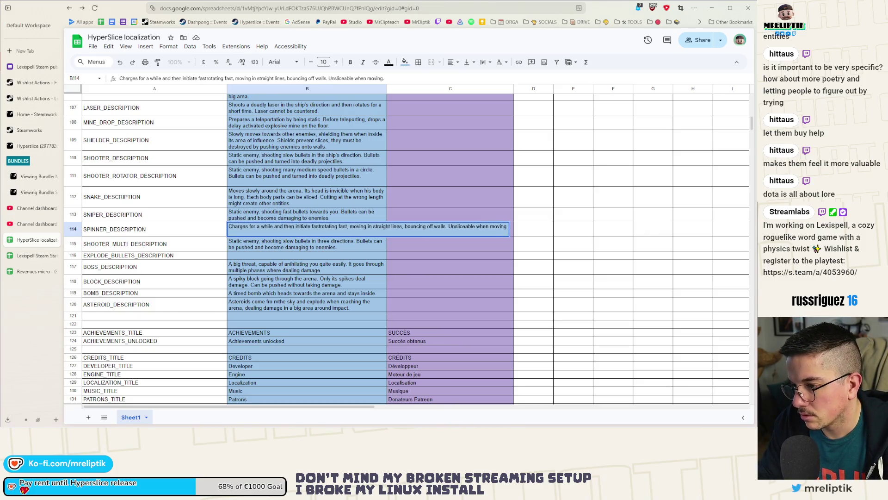
pyautogui.write('vement in st')
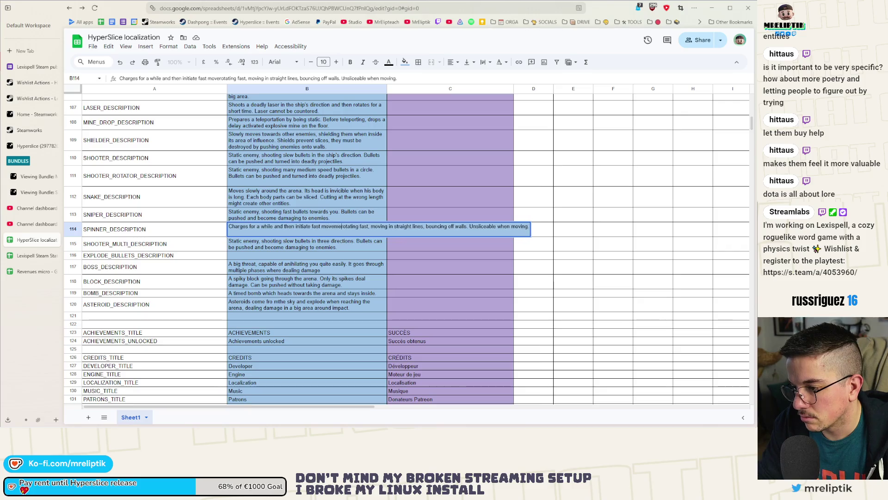
pyautogui.write('raight lines')
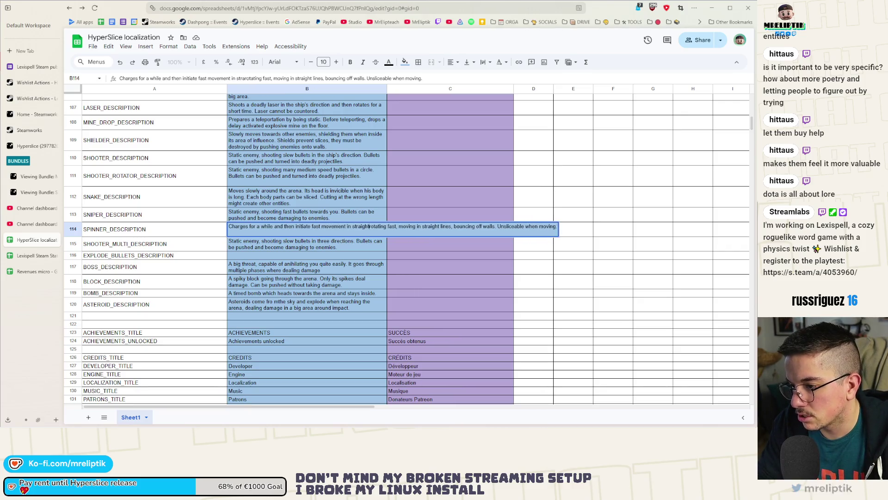
pyautogui.write(',')
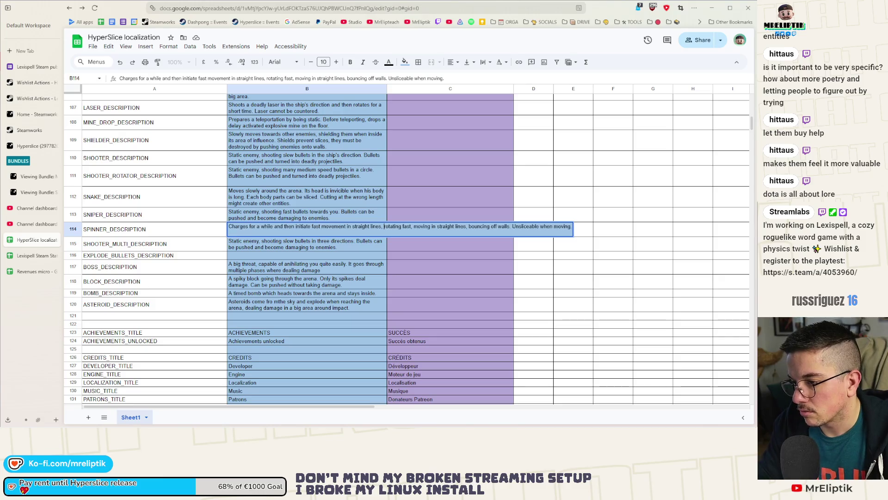
pyautogui.hotkey('ctrl', 'shift', 'Right')
pyautogui.hotkey('ctrl', 'shift', 'Right')
pyautogui.hotkey('ctrl', 'shift', 'Right')
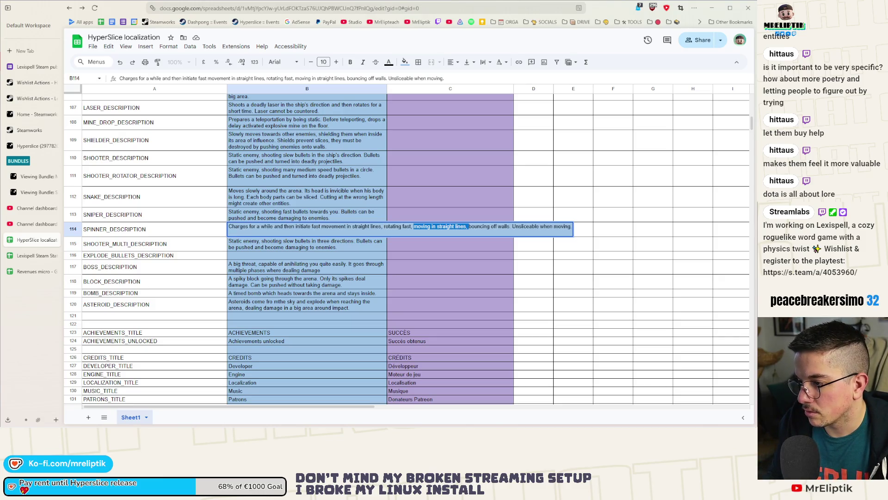
pyautogui.press('BackSpace')
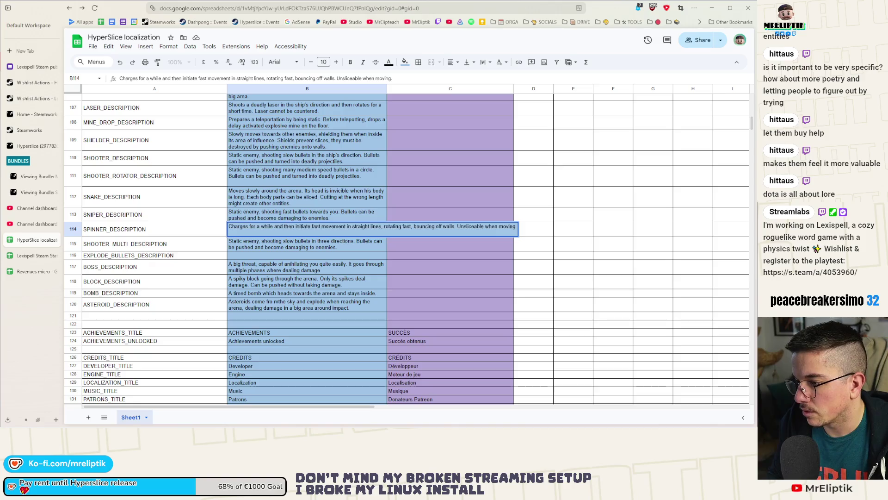
pyautogui.click(262, 267)
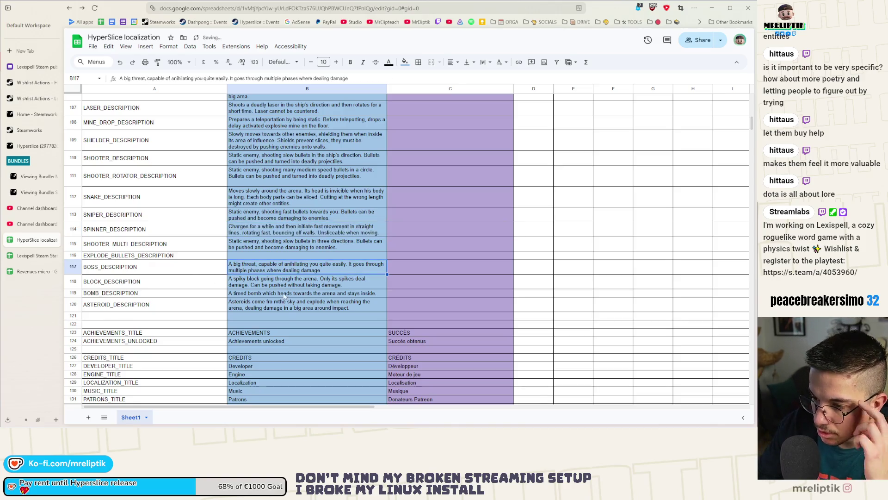
# Replace B115's second sentence with B111's 'Bullets can be pushed and turned into deadly projectiles.'
pyautogui.press('Up')
pyautogui.press('Up')
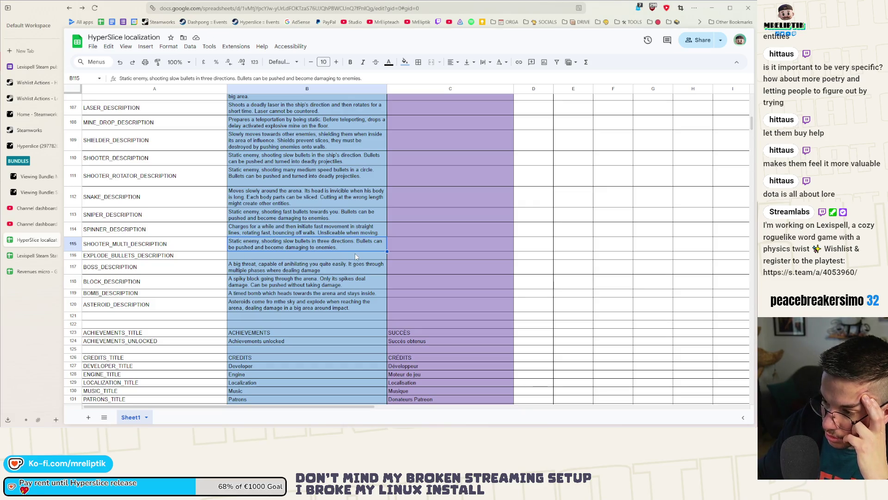
pyautogui.click(301, 181)
pyautogui.doubleClick(301, 180)
pyautogui.moveTo(371, 169); pyautogui.dragTo(512, 171)
pyautogui.hotkey('ctrl', 'c')
pyautogui.click(283, 254)
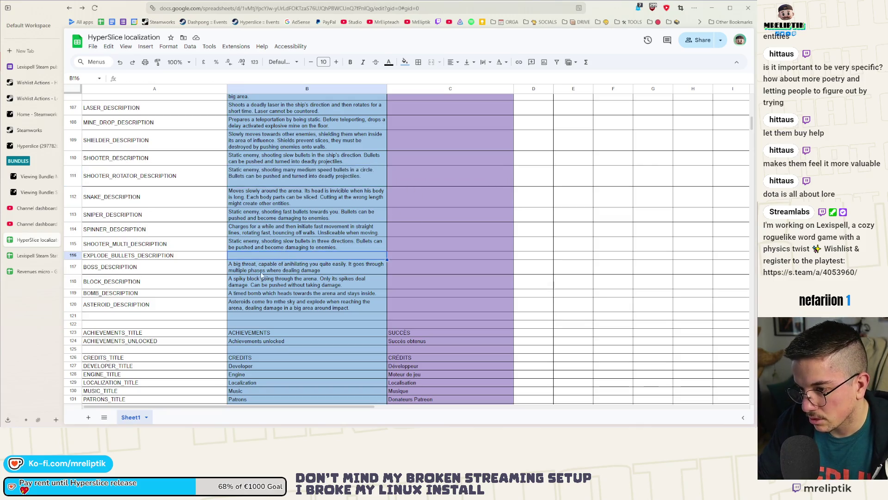
pyautogui.click(246, 270)
pyautogui.doubleClick(354, 241)
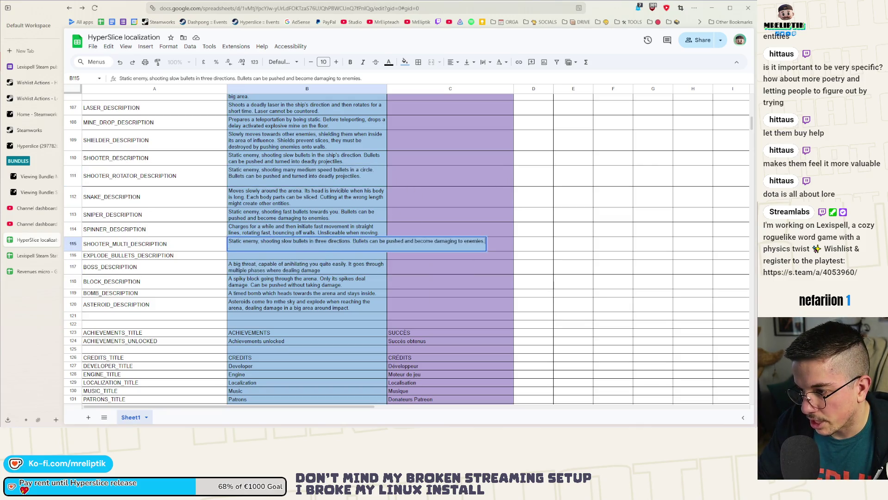
pyautogui.moveTo(351, 241); pyautogui.dragTo(486, 241)
pyautogui.hotkey('ctrl', 'v')
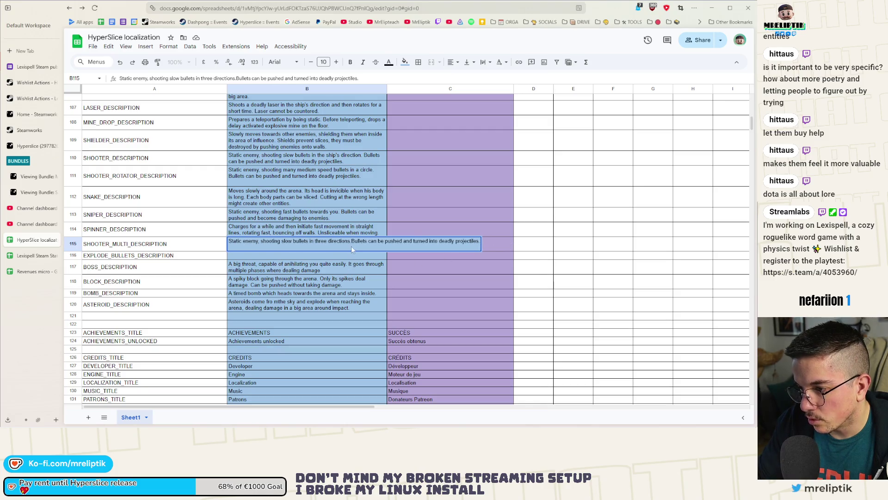
pyautogui.press('Return')
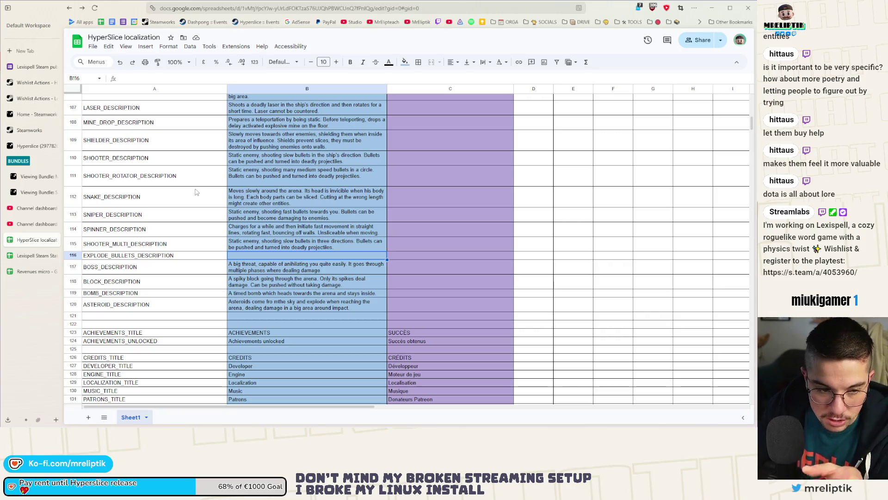
pyautogui.doubleClick(285, 259)
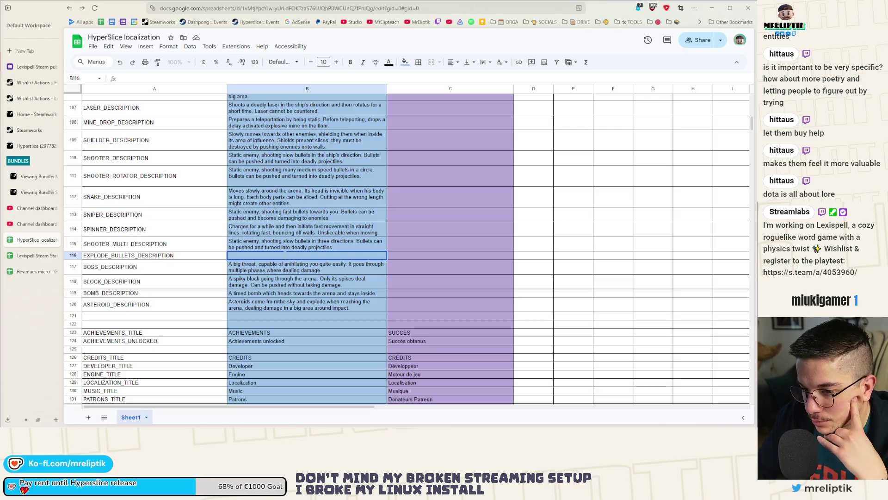
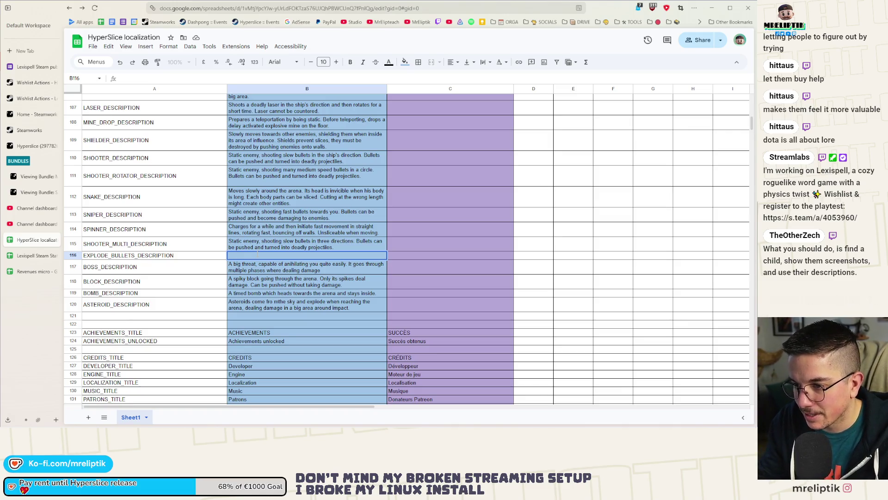
# Enter 'Moves slowly around the arena. Explodes into bullets when killed.' as the EXPLODE_BULLETS text in B116
pyautogui.write('Moves slowly around the arena.')
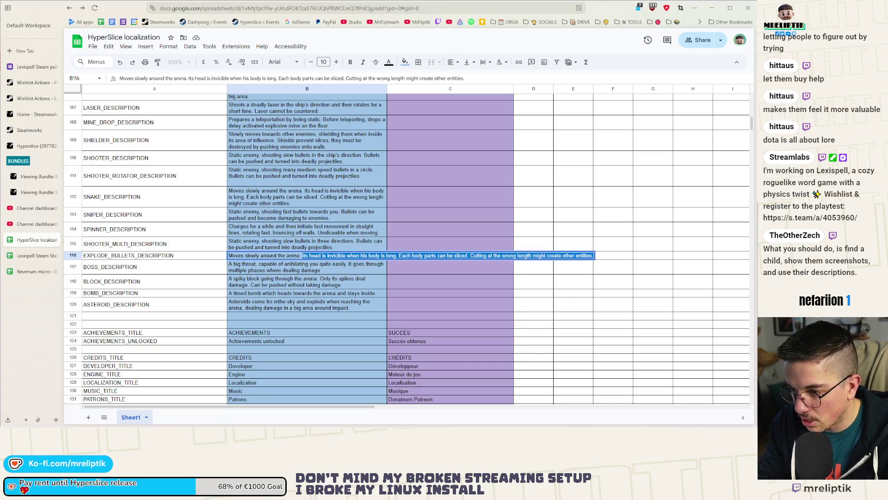
pyautogui.write('Explodes int')
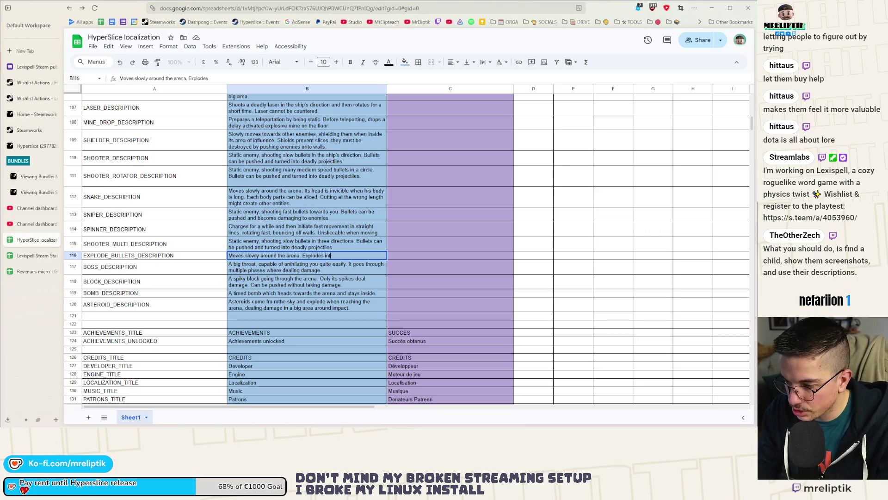
pyautogui.write('o bullets w')
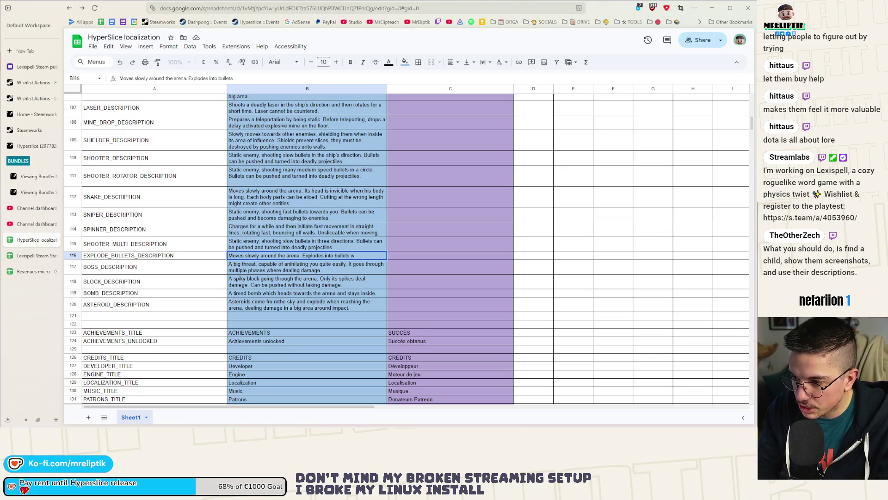
pyautogui.write('hen jklled.')
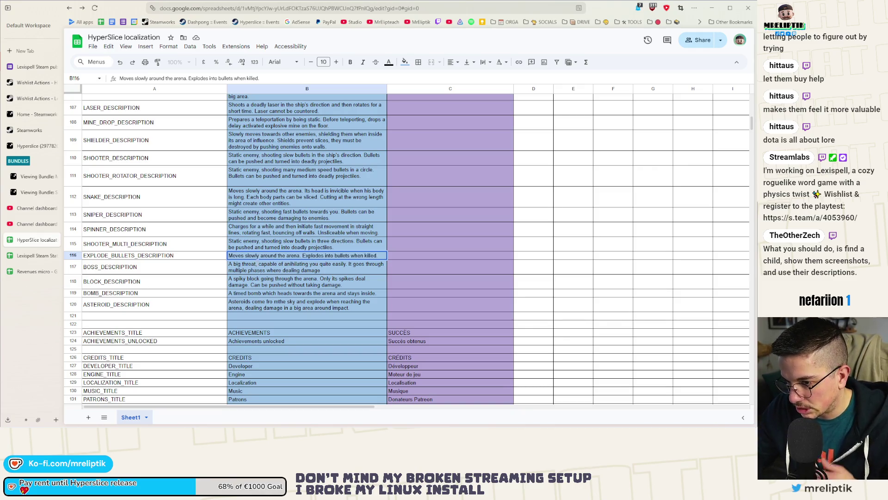
pyautogui.click(263, 293)
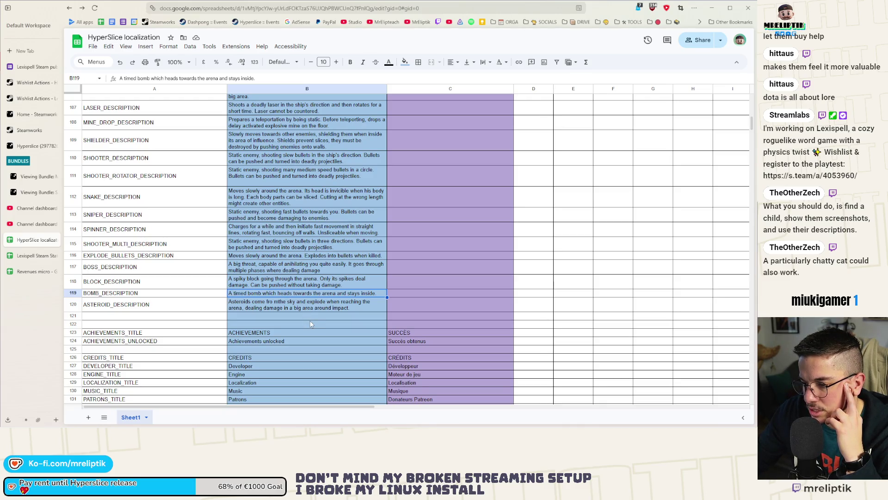
# Append 'before exploding, damage every object in a big area.' to the BOMB_DESCRIPTION in B119
pyautogui.doubleClick(378, 292)
pyautogui.write('before ex')
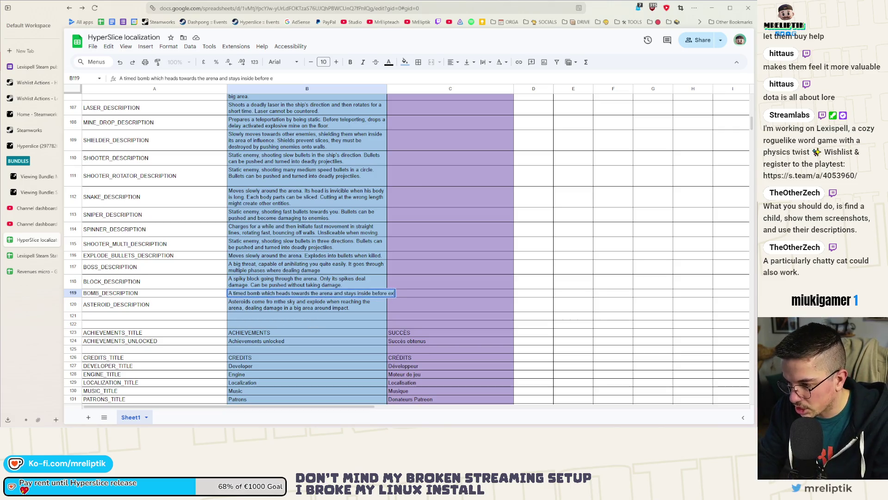
pyautogui.write('ploding, damage')
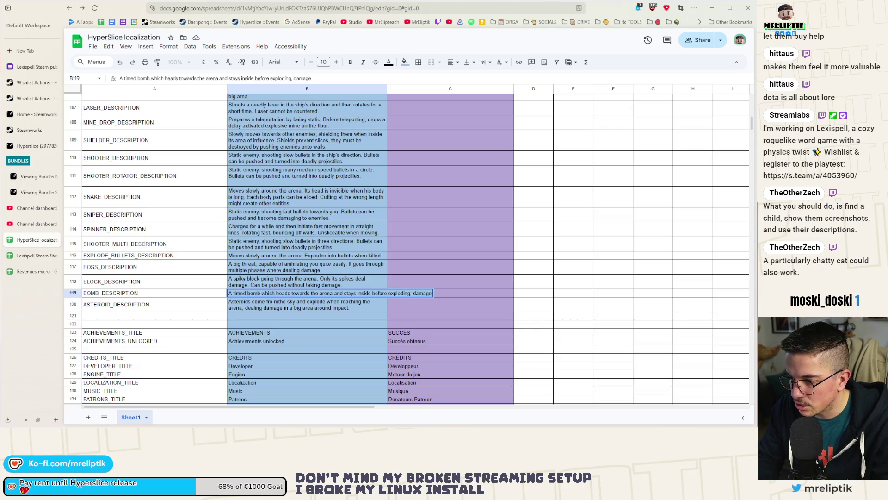
pyautogui.write(' every objec')
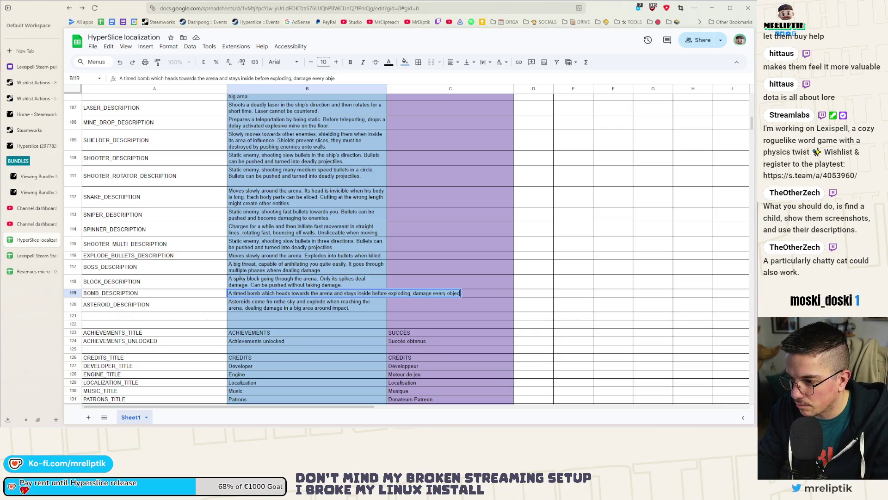
pyautogui.write('t i')
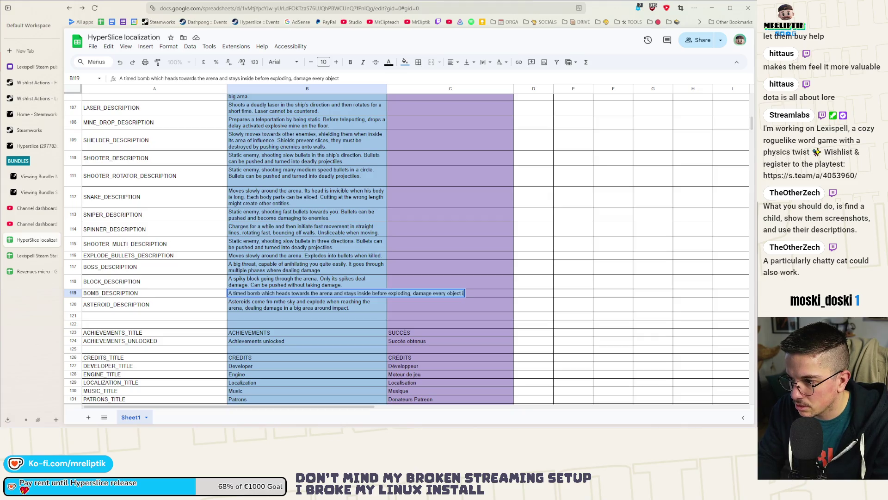
pyautogui.write('n a big')
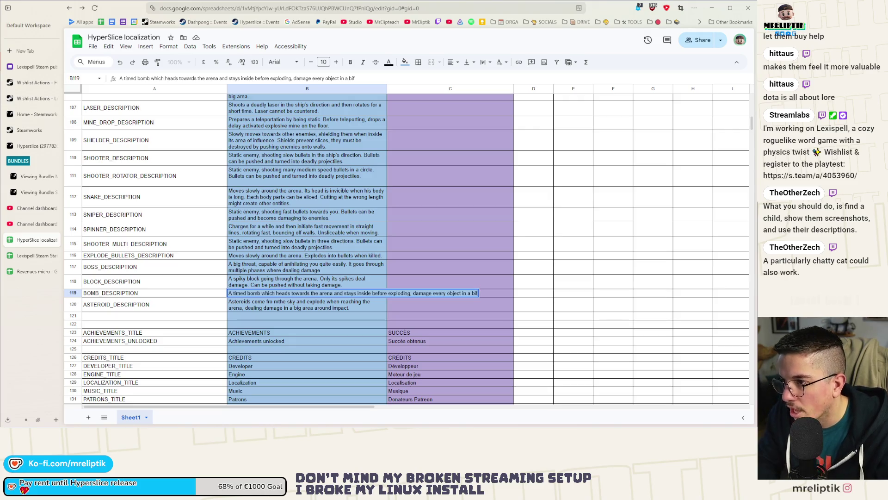
pyautogui.press('BackSpace')
pyautogui.write('g ')
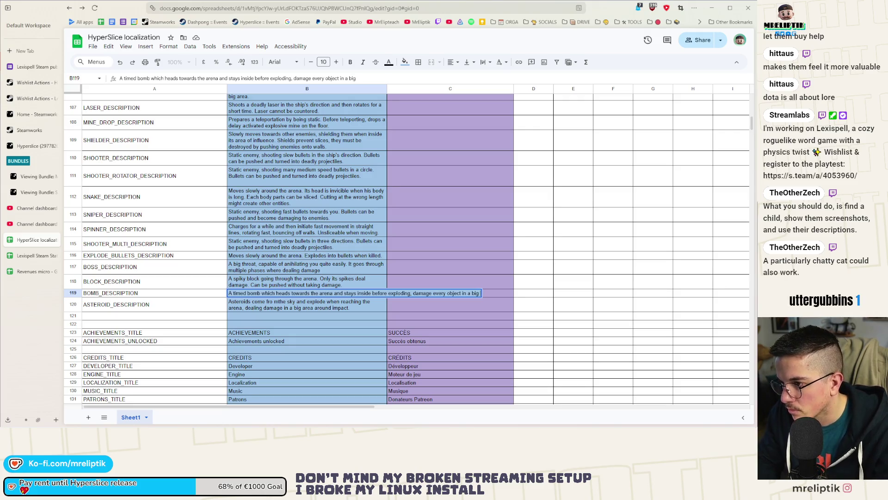
pyautogui.write('ar')
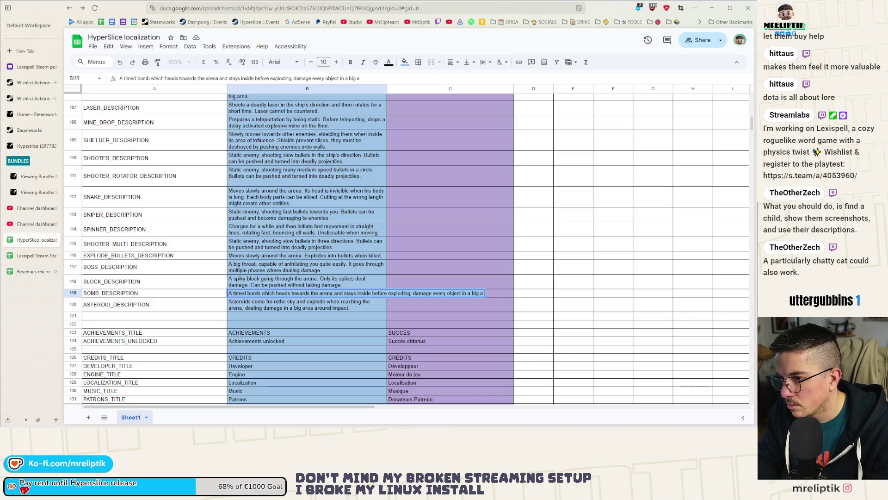
pyautogui.write('ea.')
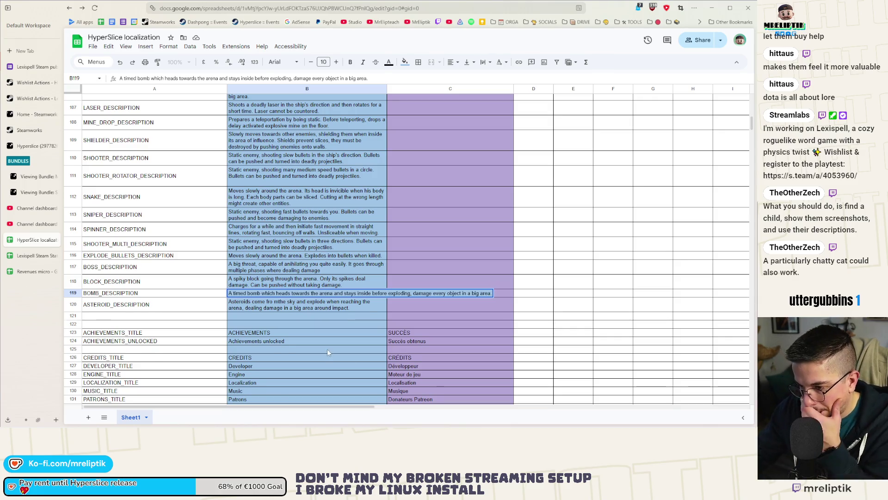
pyautogui.click(327, 350)
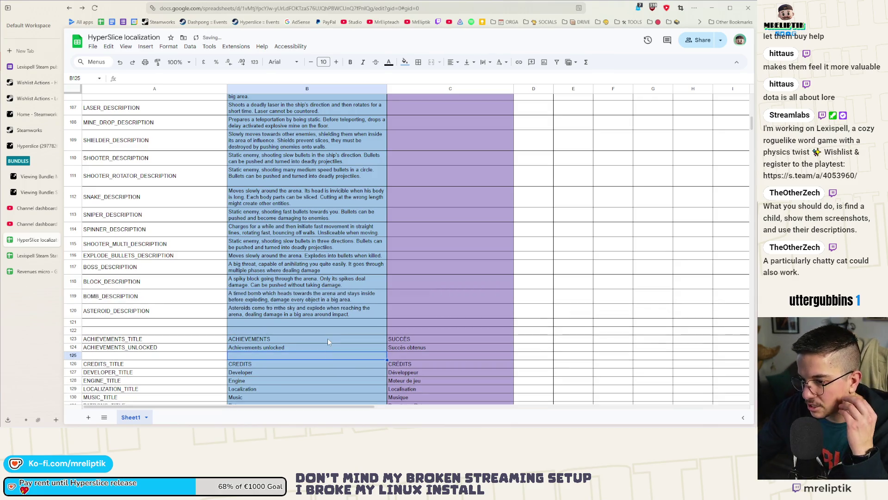
# Fix the 'fro mthe' typo to 'from the' in the ASTEROID_DESCRIPTION in B120
pyautogui.doubleClick(272, 315)
pyautogui.press('Right')
pyautogui.press('BackSpace')
pyautogui.press('BackSpace')
pyautogui.write('m')
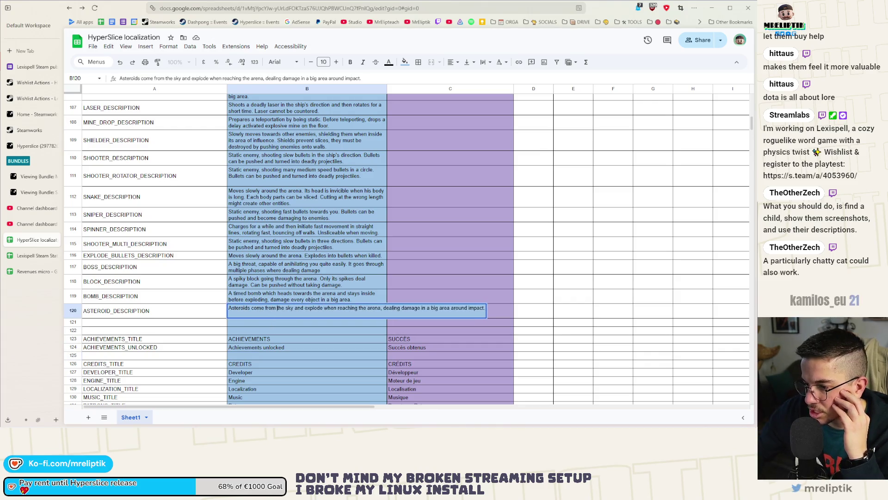
pyautogui.click(319, 267)
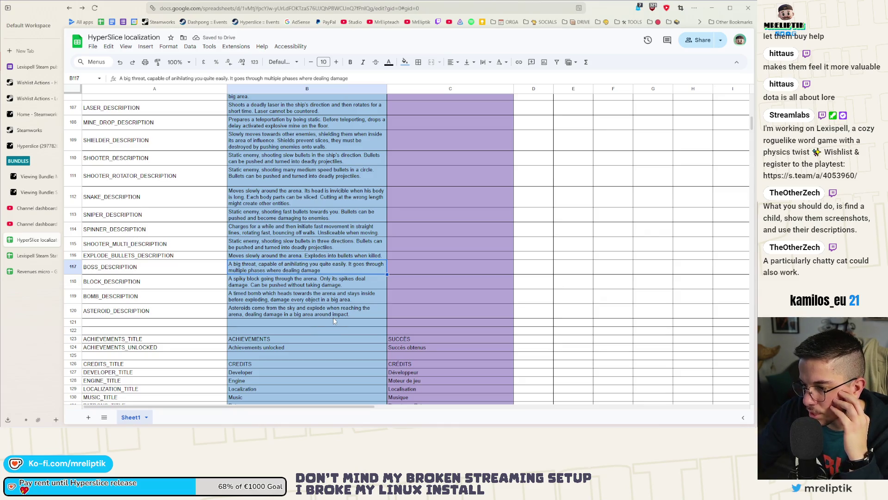
# Change the asteroid text to read 'dealing damage to all objects in a big area around impact.'
pyautogui.doubleClick(270, 312)
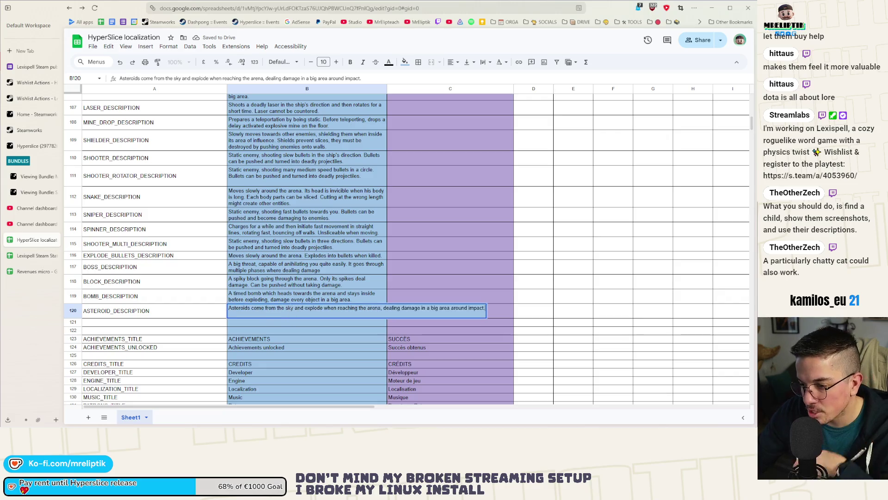
pyautogui.click(422, 309)
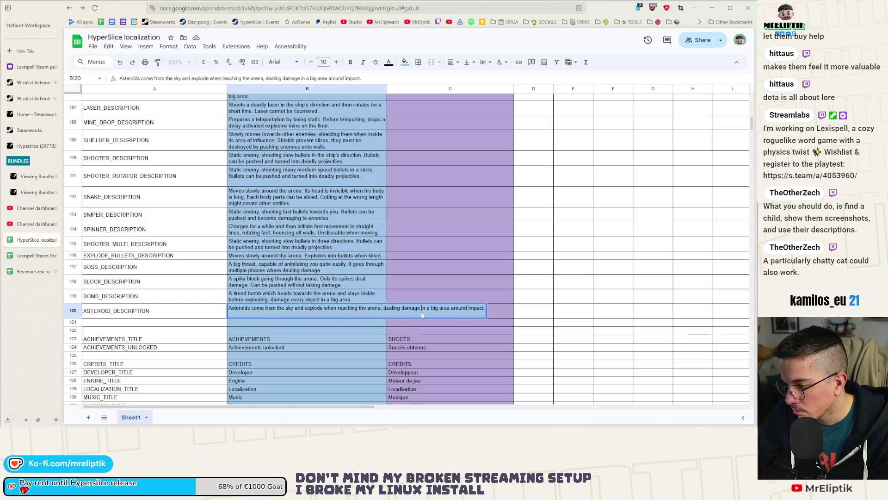
pyautogui.write('to all object')
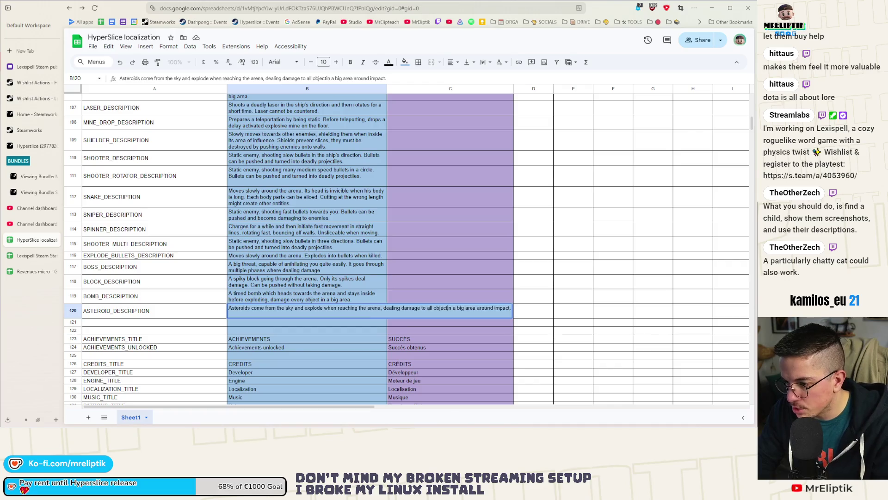
pyautogui.press('BackSpace')
pyautogui.press('BackSpace')
pyautogui.press('BackSpace')
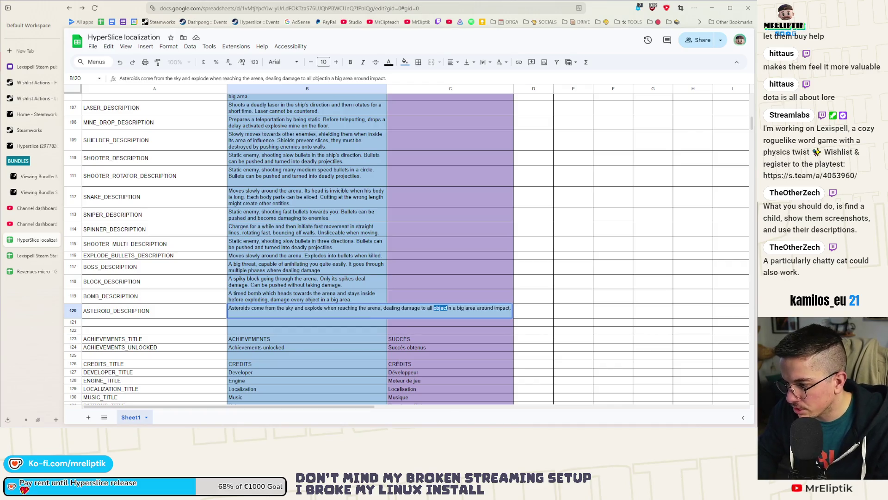
pyautogui.write('every object')
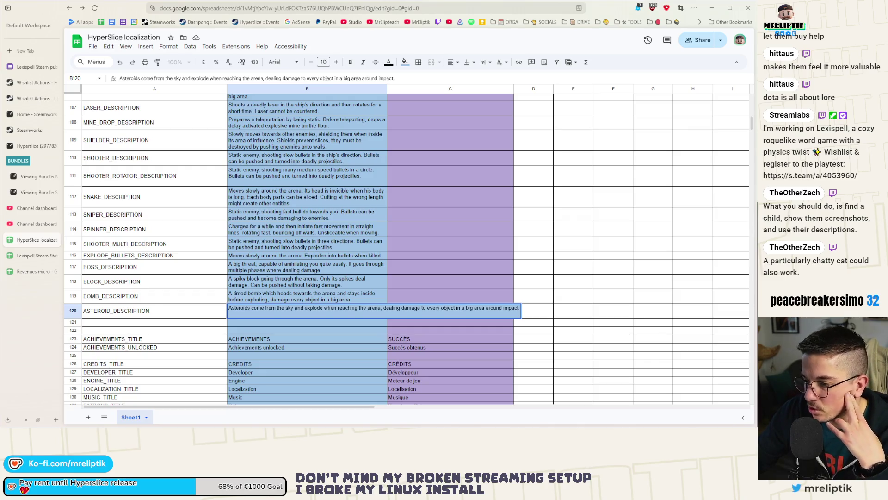
pyautogui.doubleClick(434, 308)
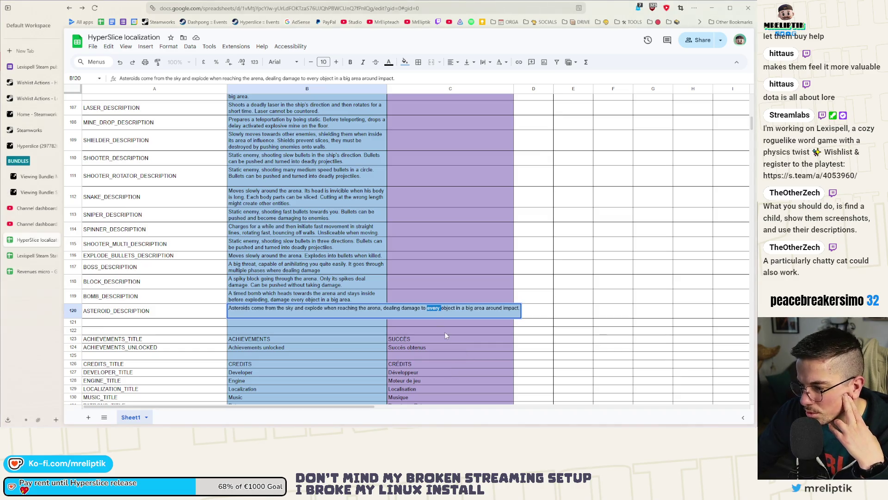
pyautogui.write('all')
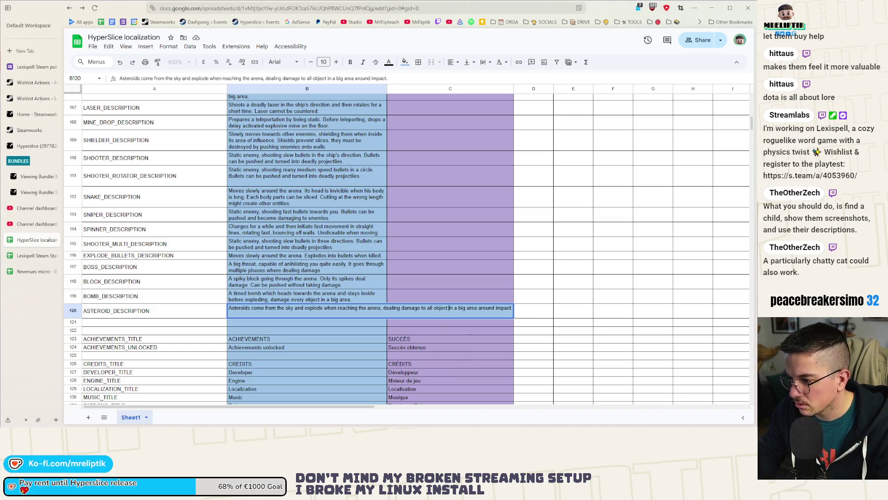
pyautogui.write('s')
pyautogui.click(309, 300)
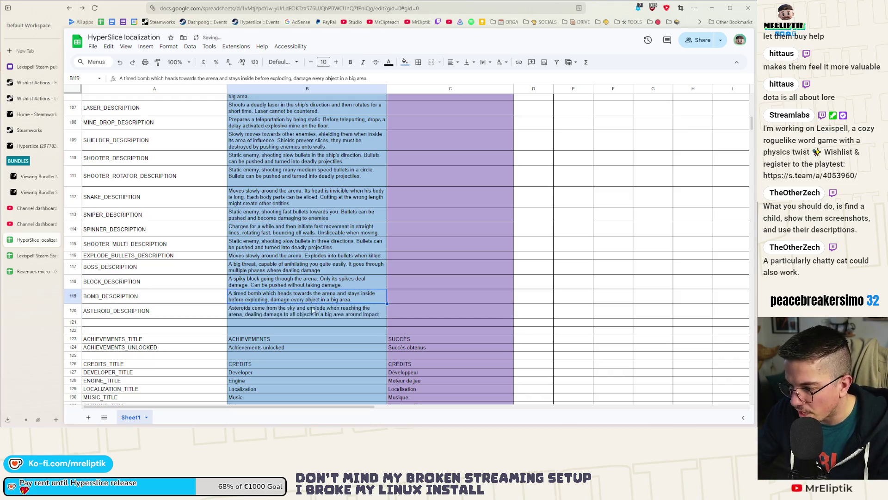
# Replace 'every object' with 'all objects' in the BOMB_DESCRIPTION in B119
pyautogui.doubleClick(308, 302)
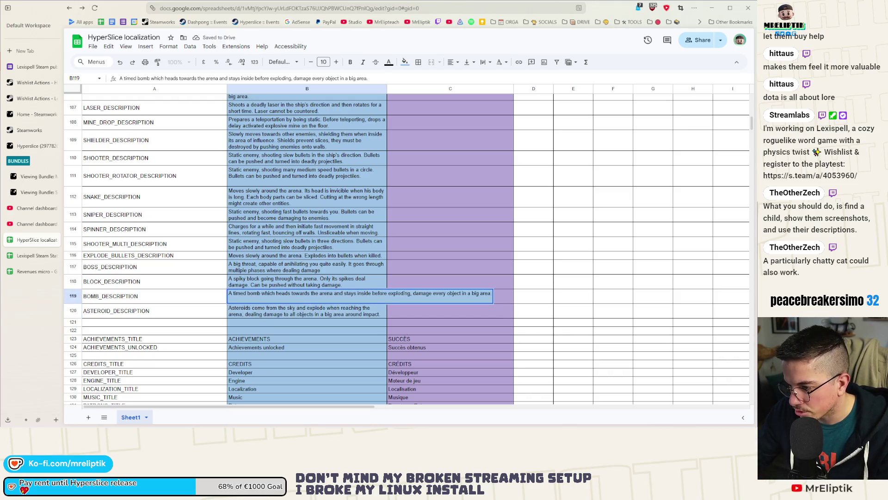
pyautogui.doubleClick(440, 293)
pyautogui.press('BackSpace')
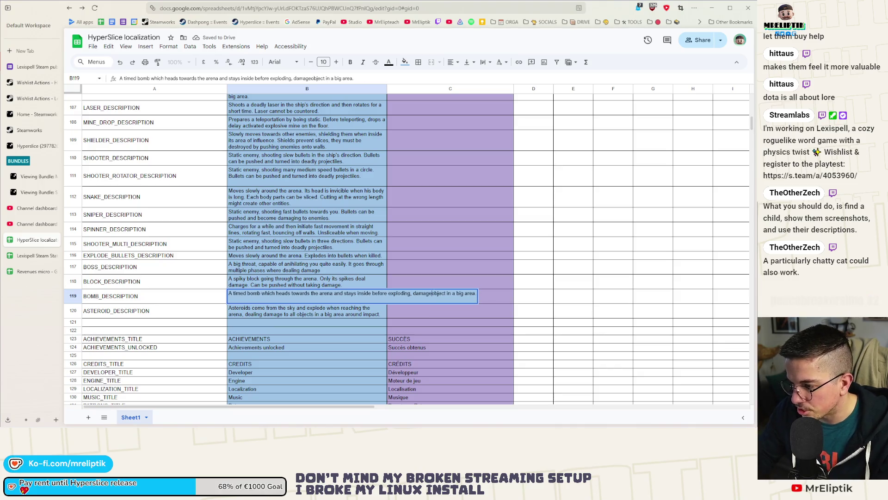
pyautogui.write('s')
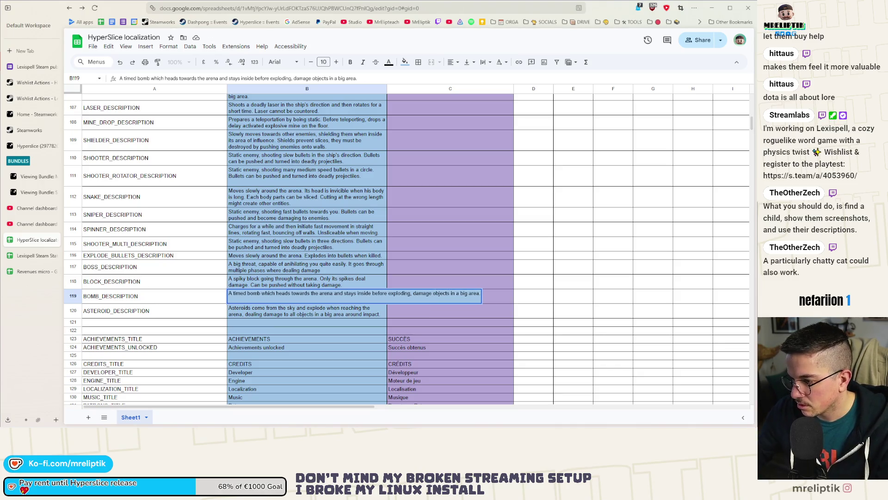
pyautogui.write('all')
pyautogui.click(340, 221)
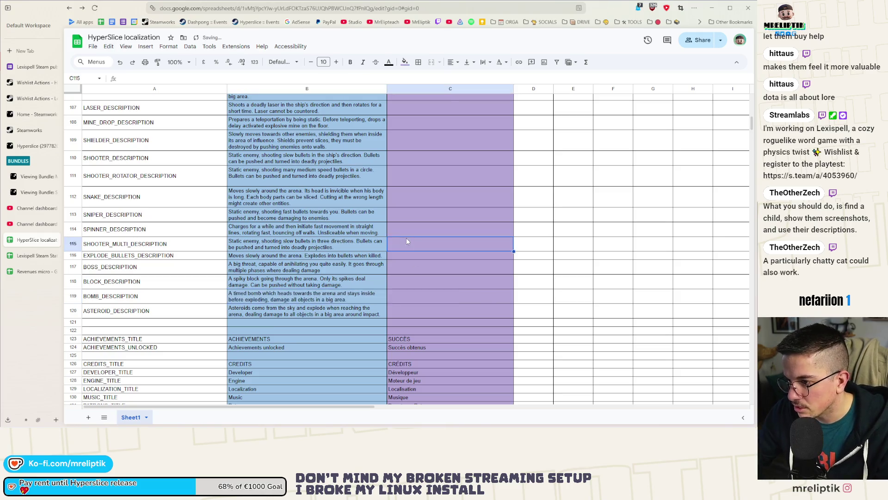
pyautogui.click(316, 179)
# Search the sheet for 'every' and cycle through its matches
pyautogui.hotkey('ctrl', 'f')
pyautogui.write('every')
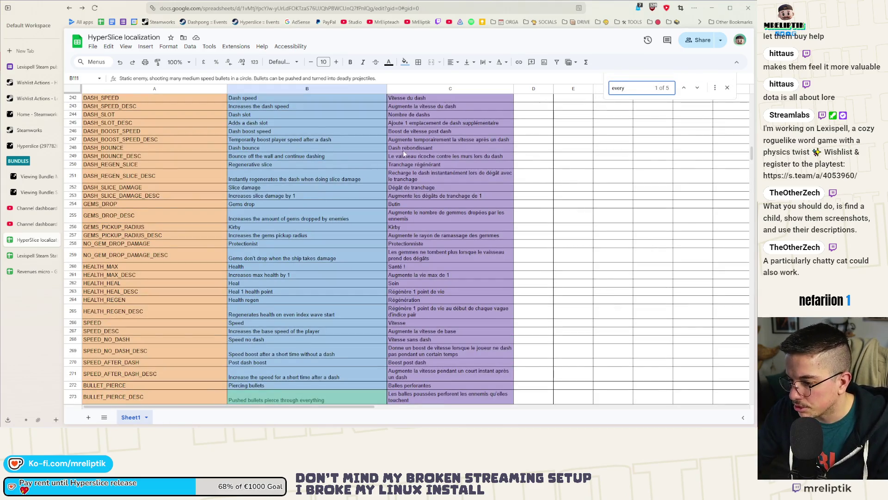
pyautogui.click(684, 89)
pyautogui.click(685, 90)
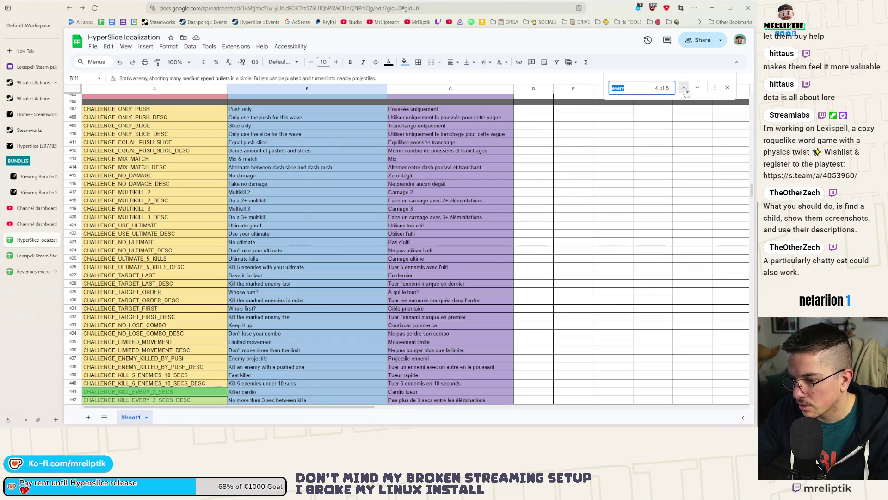
pyautogui.click(685, 89)
pyautogui.click(686, 90)
pyautogui.click(685, 90)
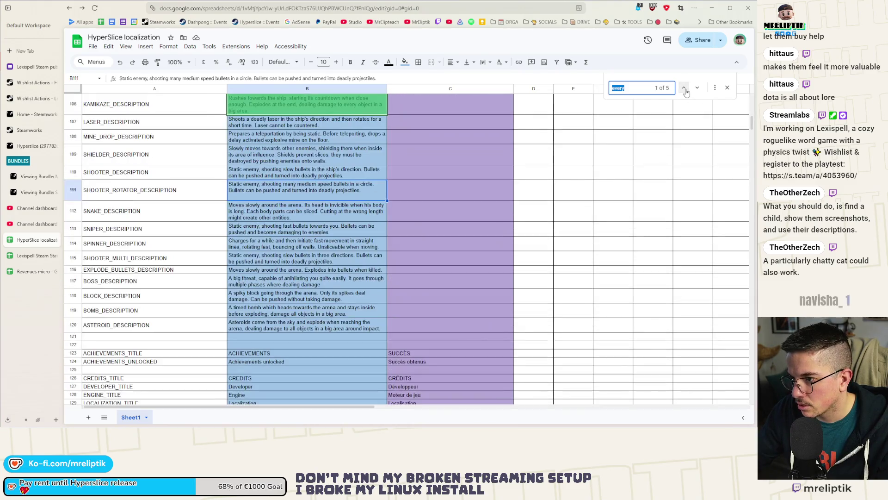
# Change 'every object' to 'all objects' in the KAMIKAZE_DESCRIPTION in B106
pyautogui.doubleClick(352, 103)
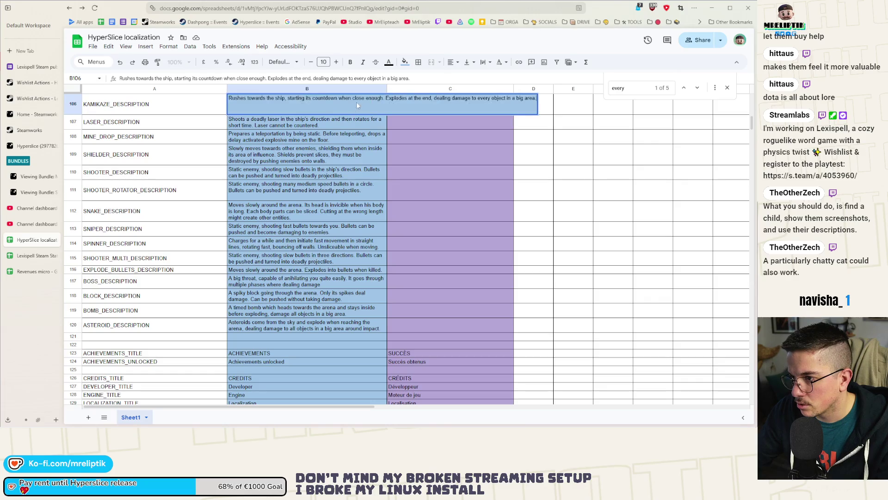
pyautogui.doubleClick(484, 99)
pyautogui.write('all')
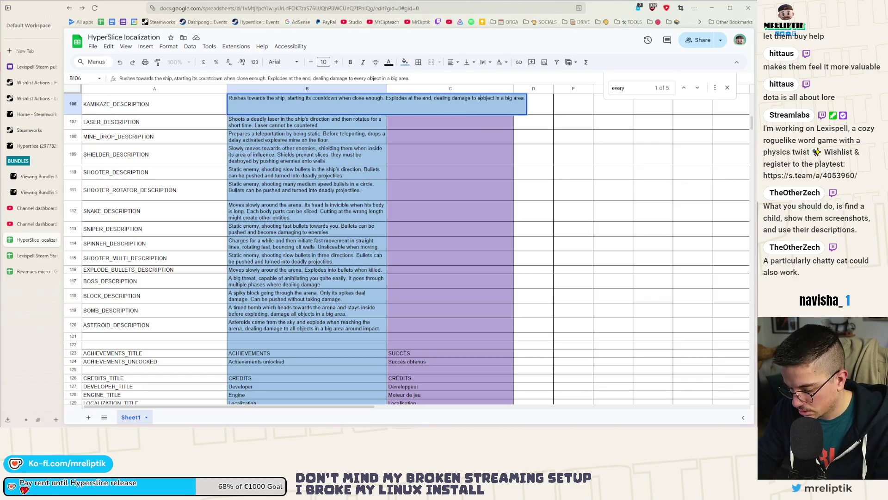
pyautogui.write('s')
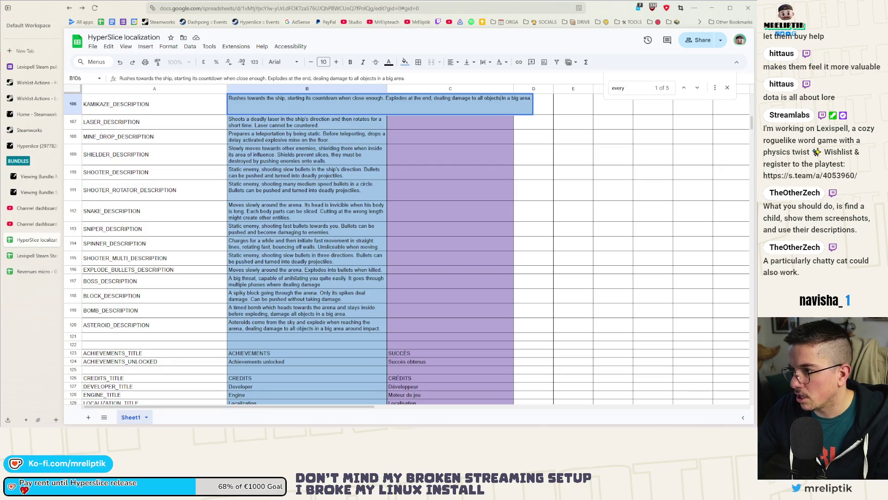
pyautogui.click(400, 229)
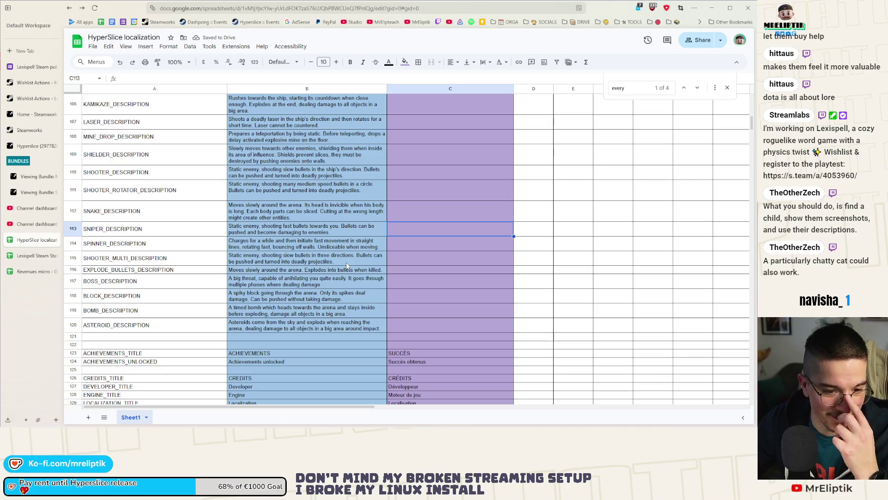
pyautogui.click(279, 298)
pyautogui.click(269, 273)
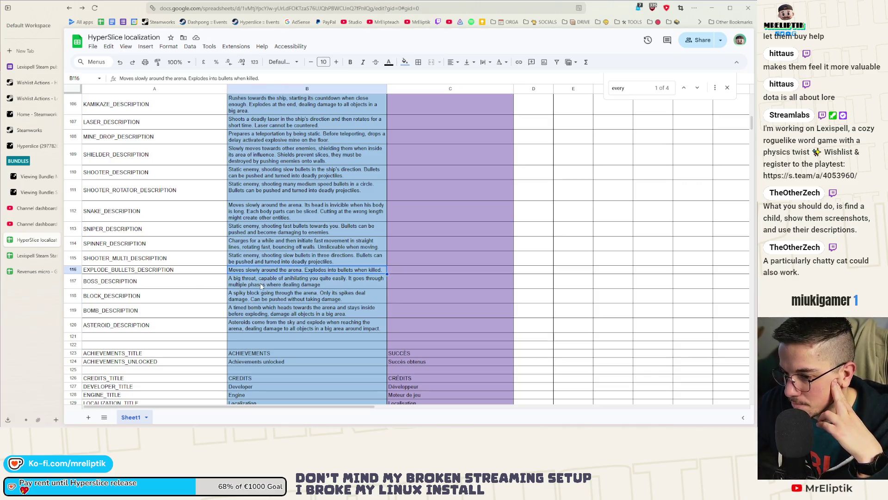
pyautogui.click(260, 283)
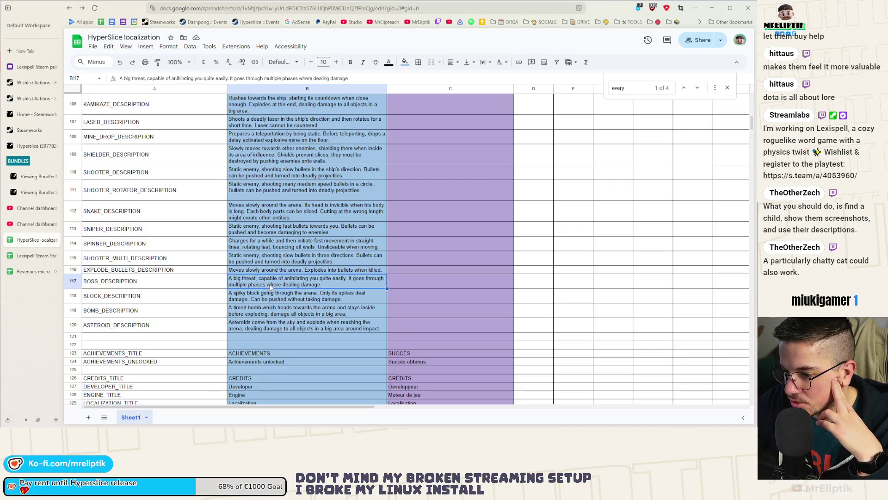
# Change 'It goes' to 'Goes' at the start of the BOSS_DESCRIPTION in B117
pyautogui.doubleClick(350, 278)
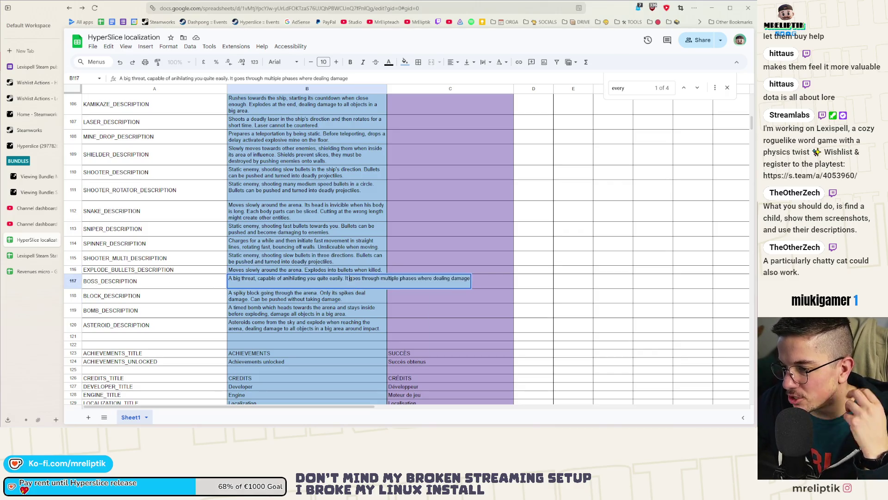
pyautogui.write('G')
pyautogui.click(342, 308)
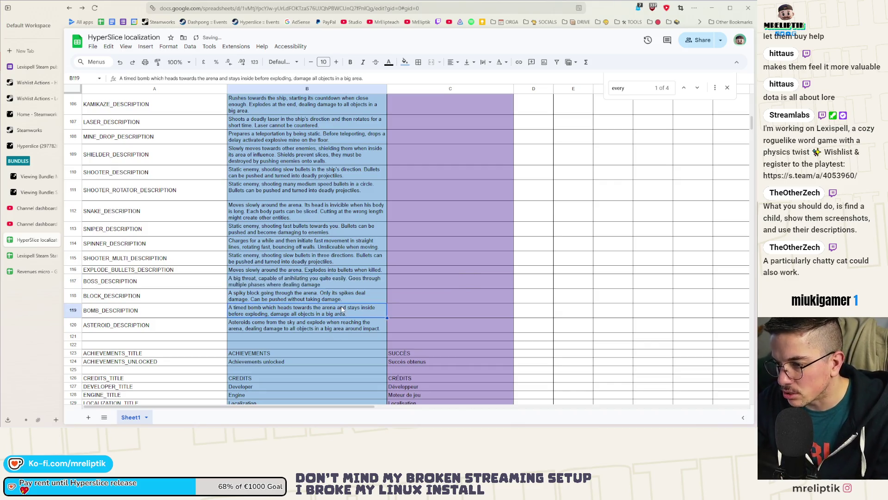
# Replace the boss text's 'where dealing damage' ending with the shield sentence ending 'getting close and slicing it.'
pyautogui.click(303, 285)
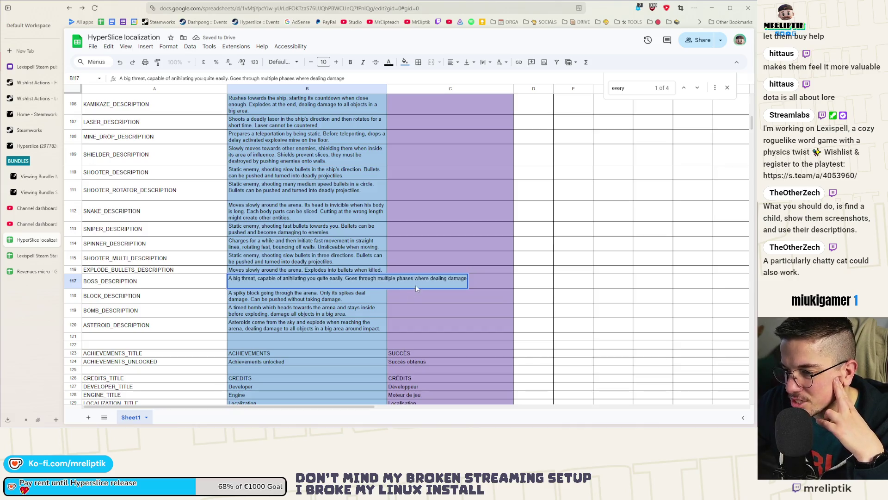
pyautogui.moveTo(416, 281); pyautogui.dragTo(475, 287)
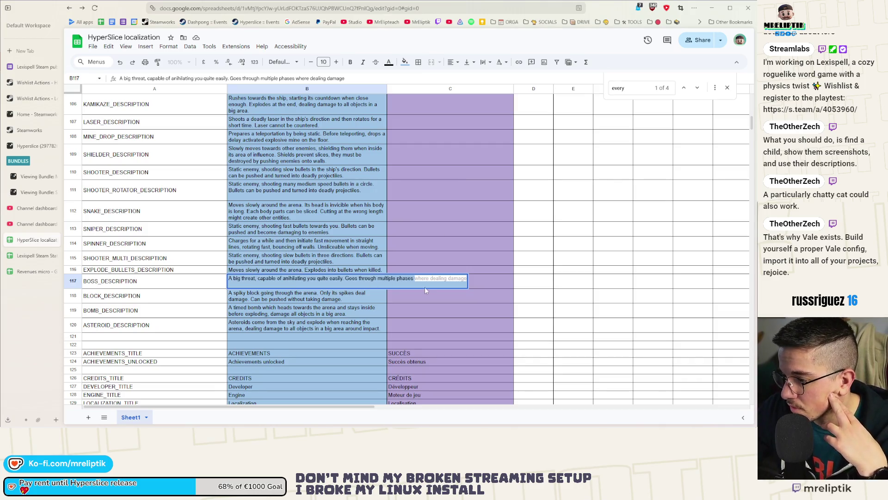
pyautogui.press('Escape')
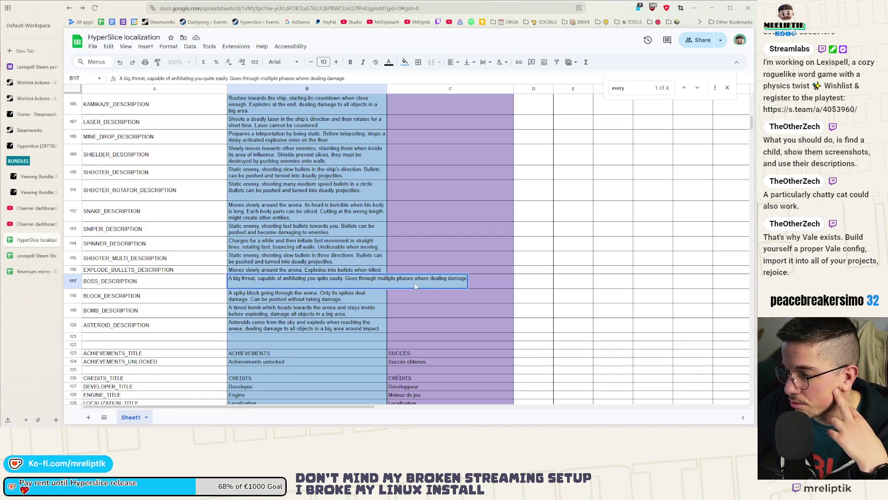
pyautogui.hotkey('ctrl', 'shift', 'Right')
pyautogui.hotkey('ctrl', 'shift', 'Right')
pyautogui.hotkey('ctrl', 'shift', 'Right')
pyautogui.write("until defeated. A shield protects it most of the time, preventing ship'")
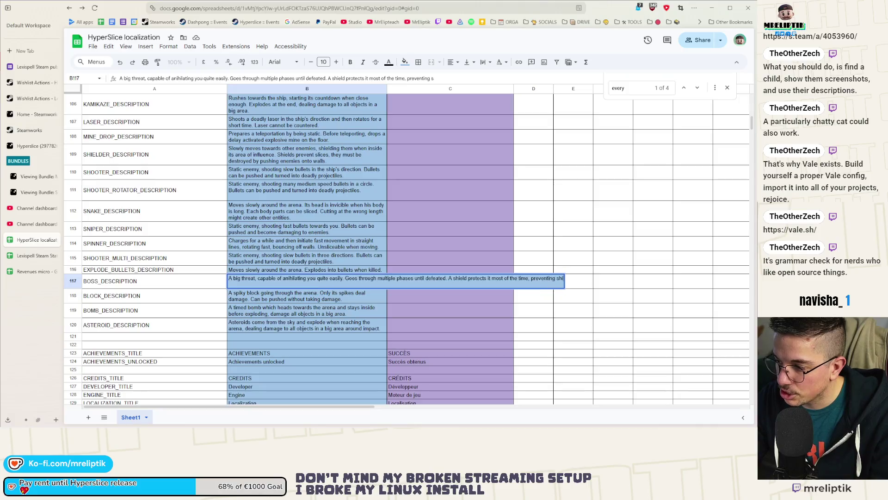
pyautogui.press('BackSpace')
pyautogui.write('s f')
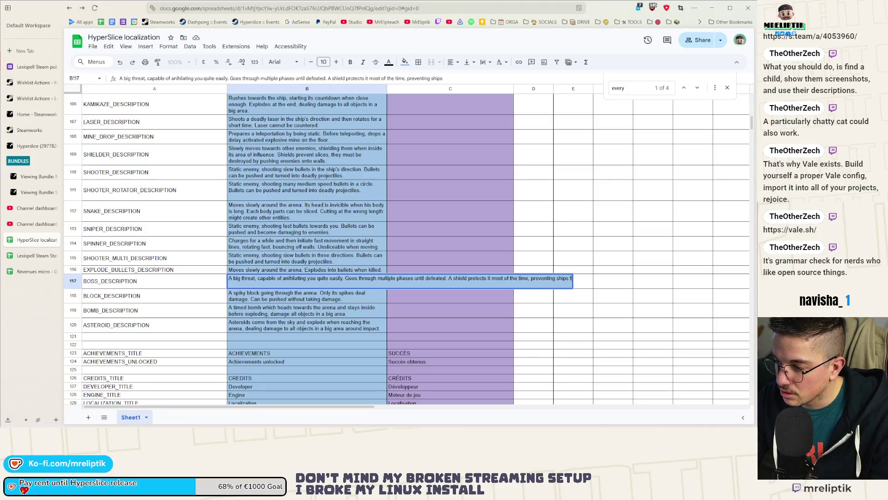
pyautogui.write('rom getting close and slicing h')
pyautogui.press('BackSpace')
pyautogui.write('it.')
pyautogui.click(533, 270)
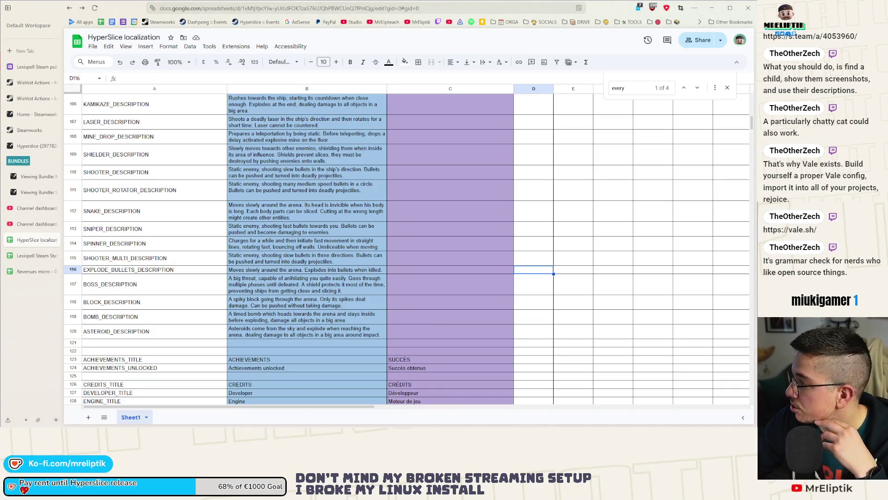
pyautogui.moveTo(370, 93); pyautogui.dragTo(64, 92)
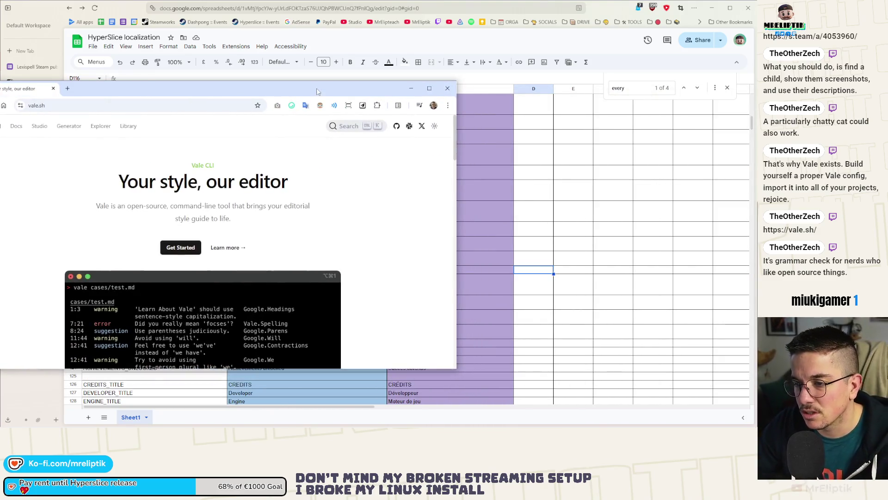
# Maximize the vale.sh page, read down through it, then return to the localization sheet
pyautogui.press('super+Up')
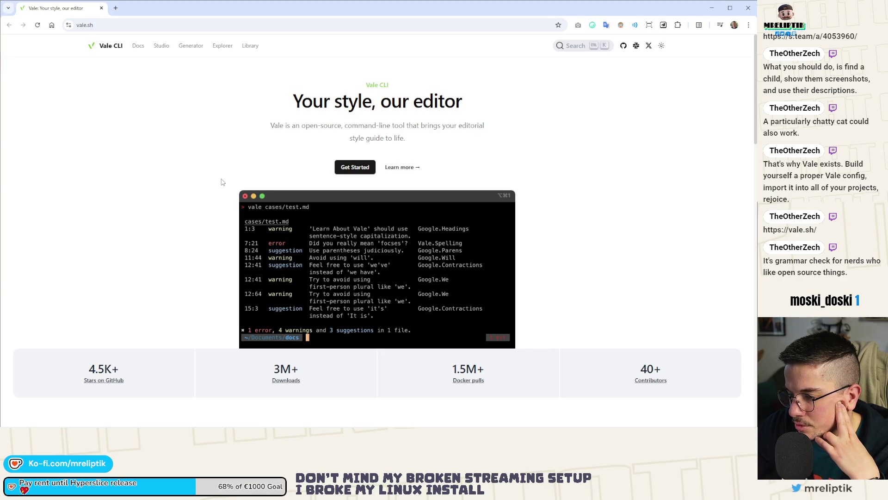
pyautogui.scroll(-8, 222, 182)
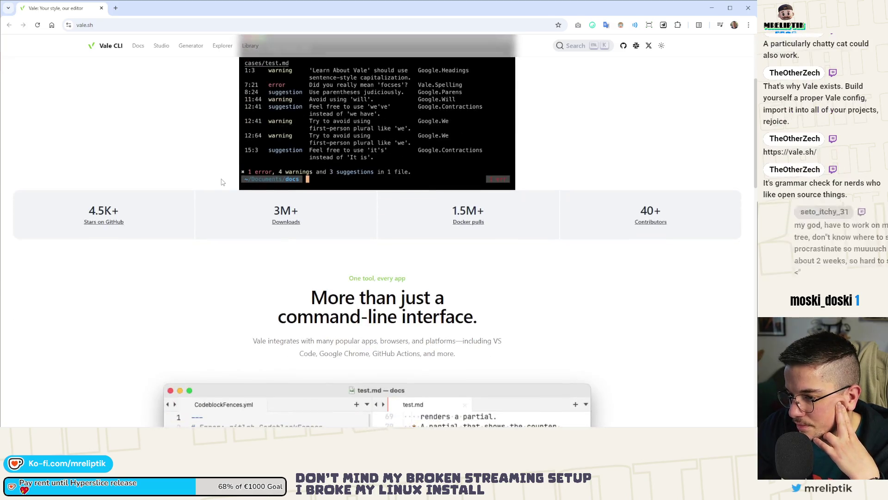
pyautogui.scroll(-3, 222, 182)
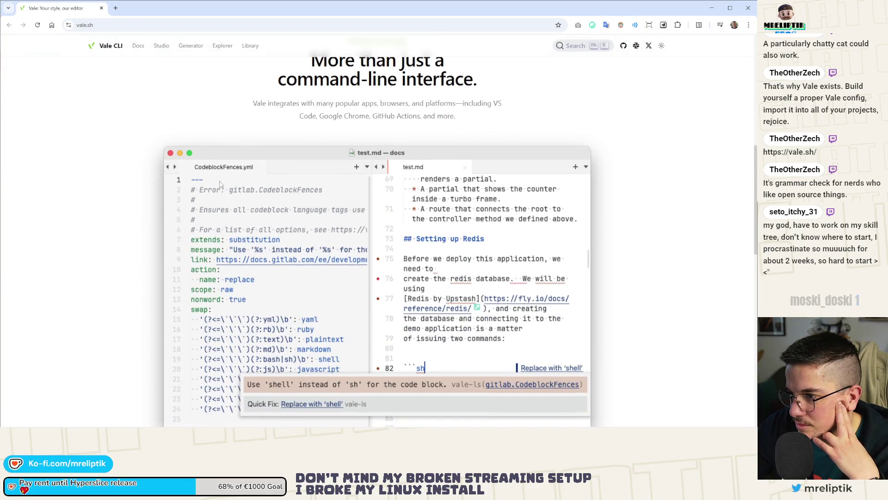
pyautogui.scroll(-10, 220, 183)
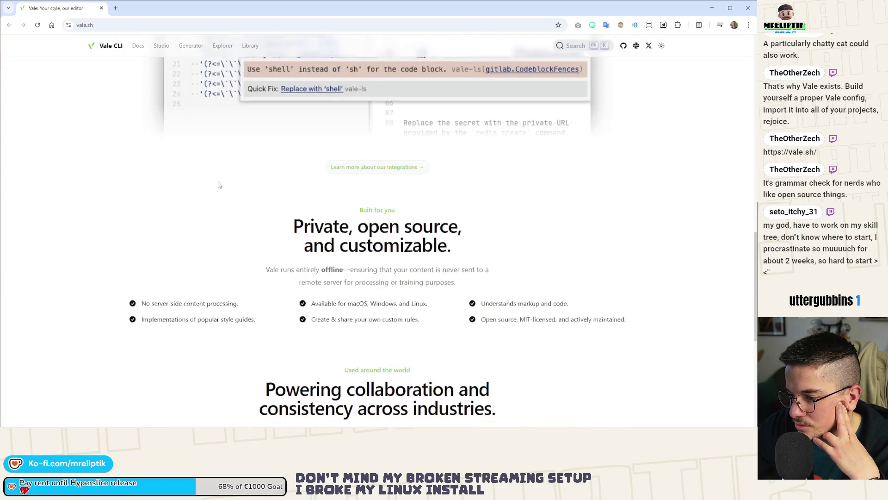
pyautogui.hotkey('alt', 'Tab')
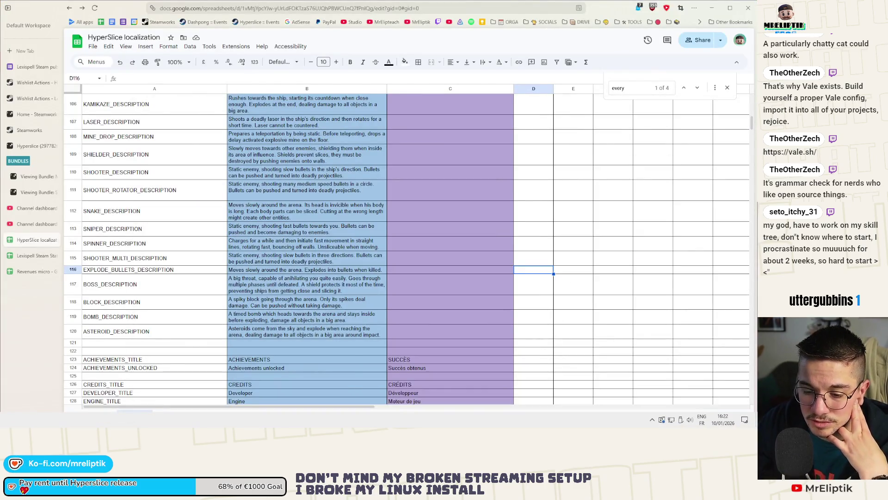
# Look up the Vale VSCode extension in the VS Code extensions marketplace
pyautogui.hotkey('alt', 'Tab')
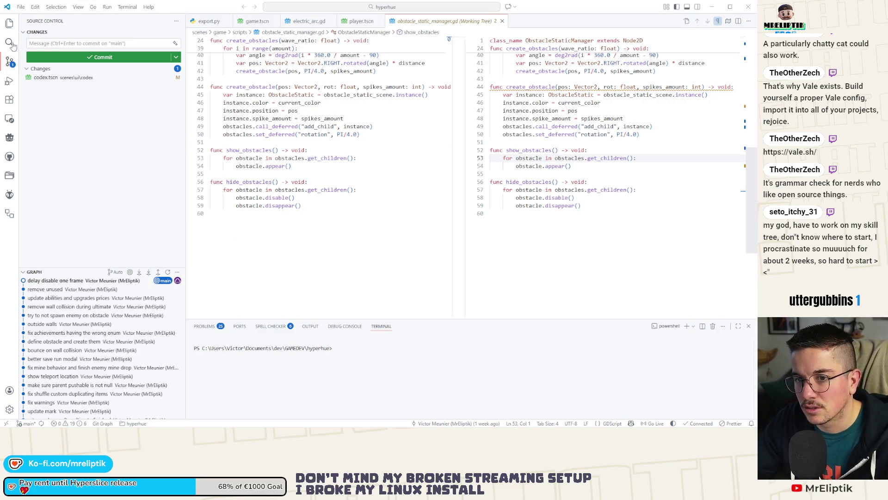
pyautogui.click(9, 99)
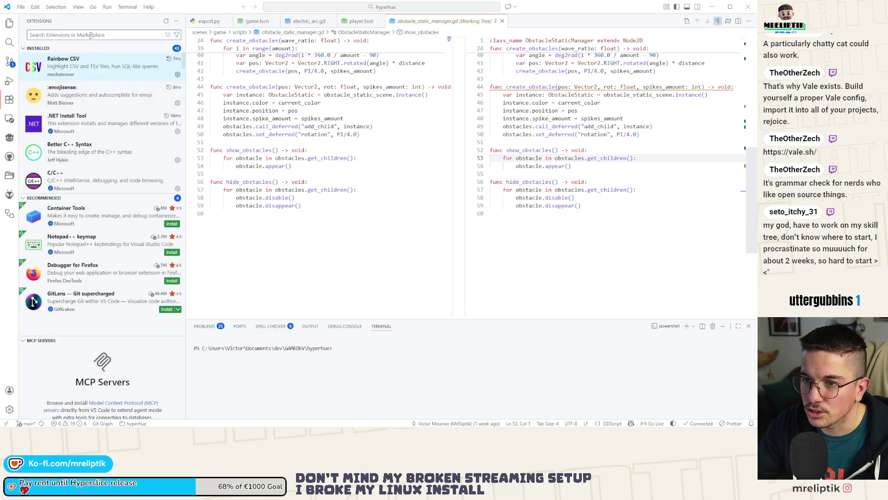
pyautogui.write('vale')
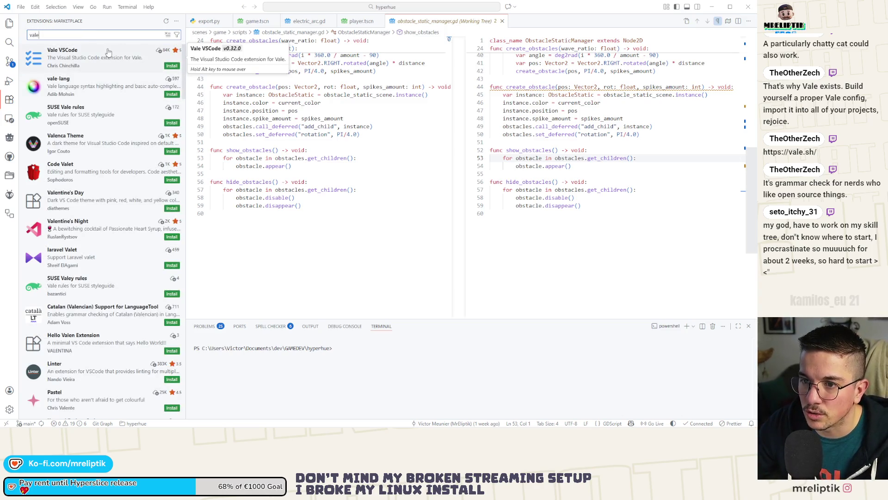
pyautogui.click(86, 68)
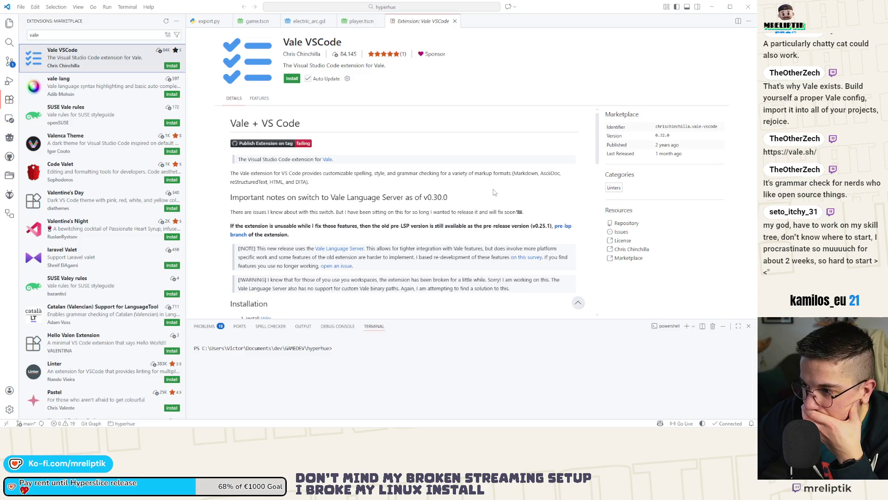
# Read the Vale extension's spell-checking and Settings notes, then return to the spreadsheet
pyautogui.scroll(-3, 499, 193)
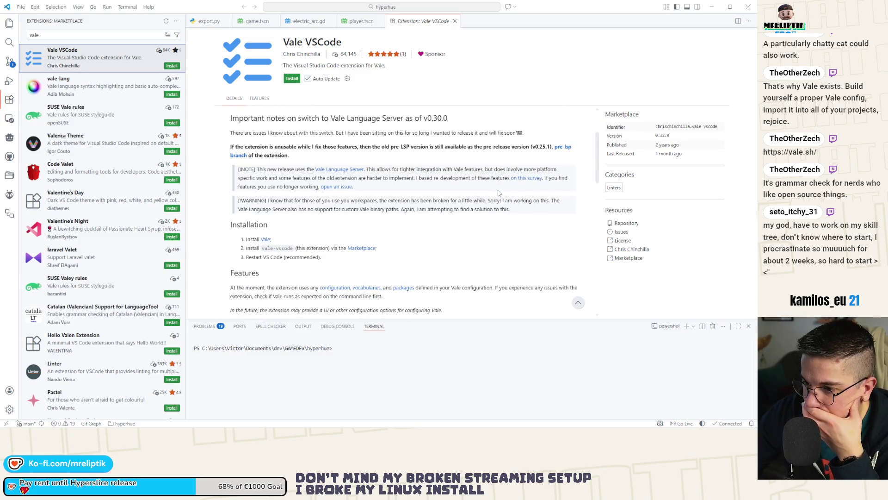
pyautogui.scroll(-4, 499, 193)
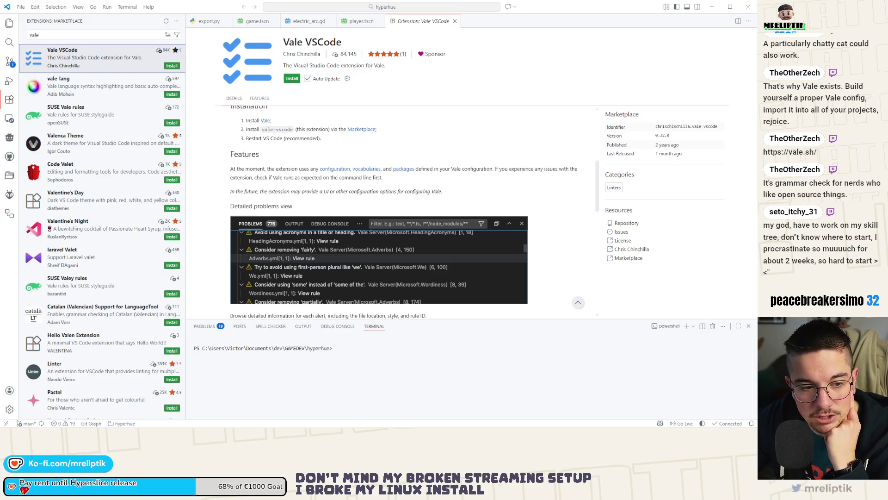
pyautogui.scroll(-8, 393, 214)
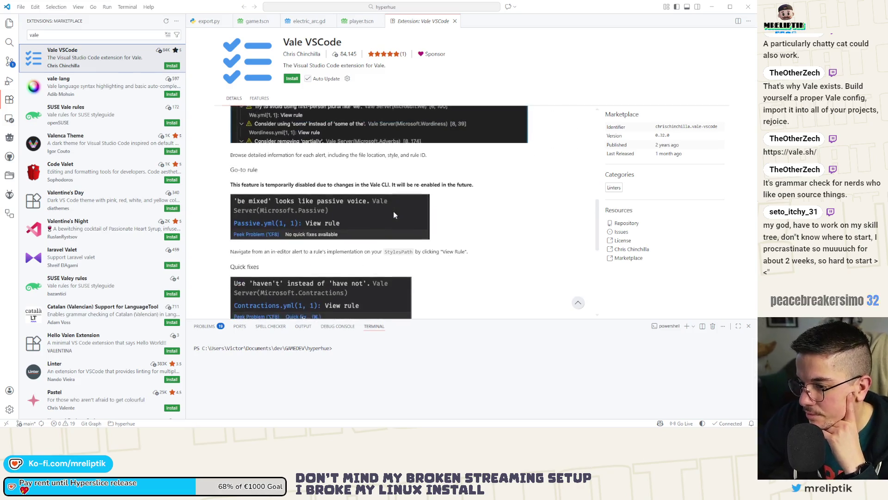
pyautogui.scroll(-2, 394, 214)
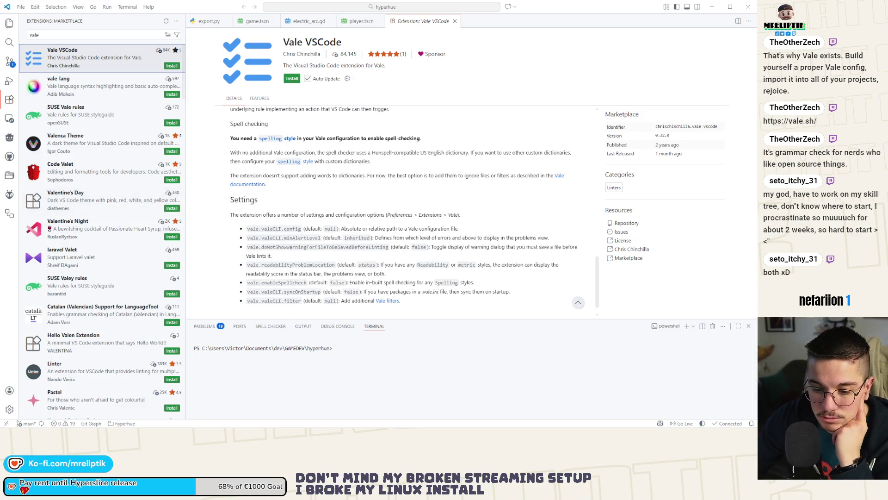
pyautogui.hotkey('alt', 'Tab')
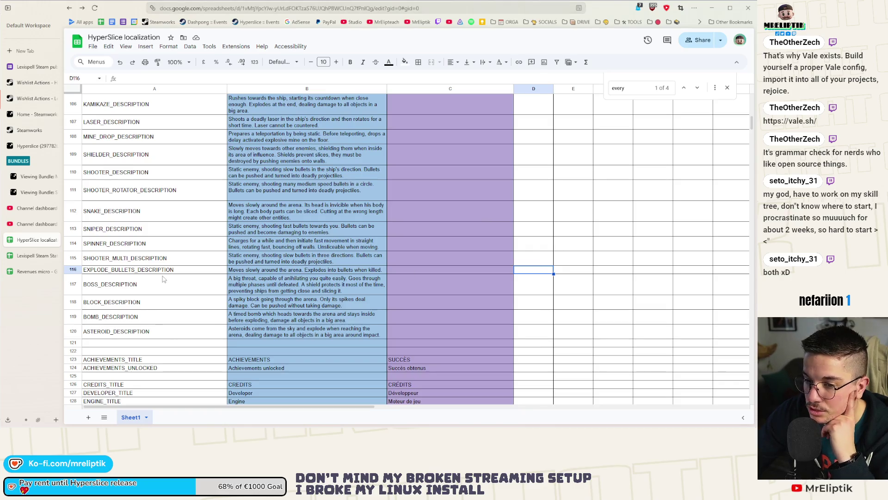
# Review the localization sheet's entries from the ASTEROID_DESCRIPTION row downward
pyautogui.click(189, 335)
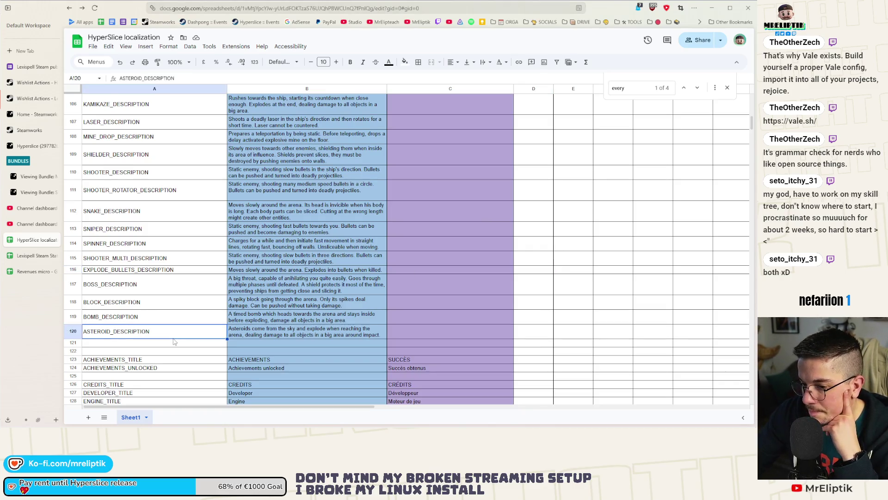
pyautogui.scroll(-2, 197, 305)
pyautogui.scroll(4, 201, 258)
pyautogui.scroll(-12, 208, 259)
pyautogui.scroll(-20, 210, 260)
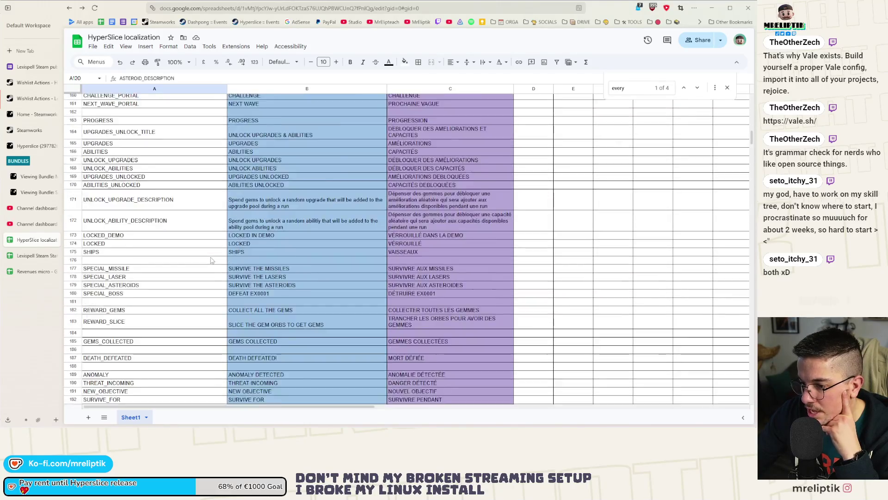
pyautogui.scroll(-20, 212, 261)
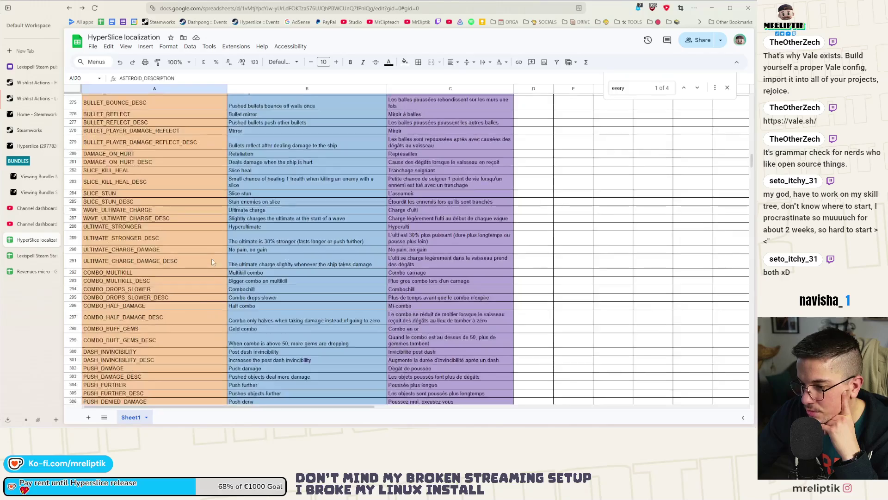
pyautogui.scroll(-7, 213, 268)
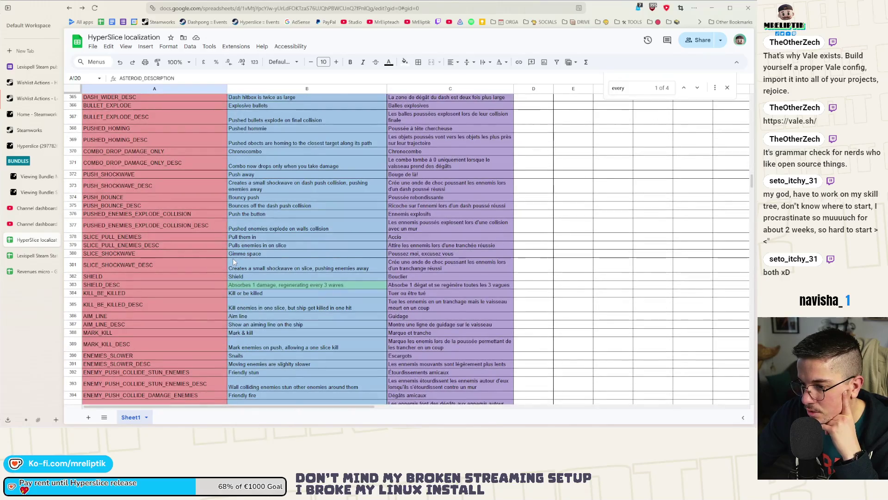
pyautogui.scroll(-20, 233, 262)
pyautogui.scroll(-20, 232, 258)
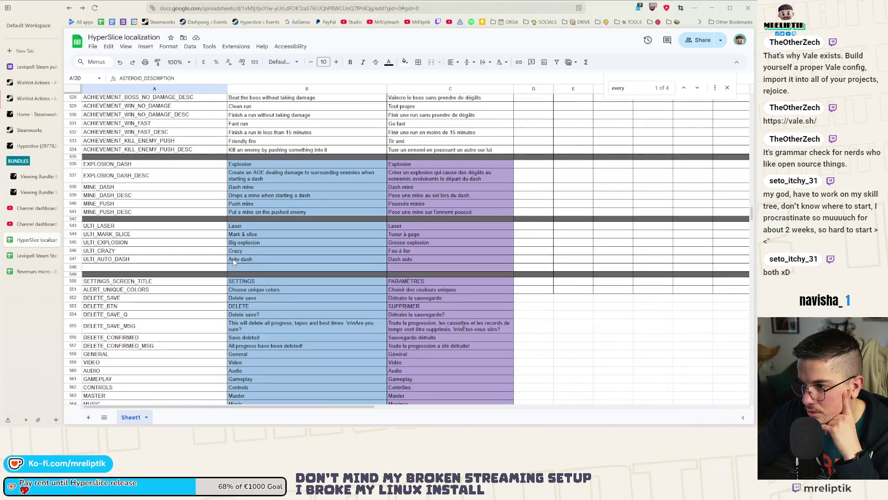
pyautogui.scroll(-20, 233, 261)
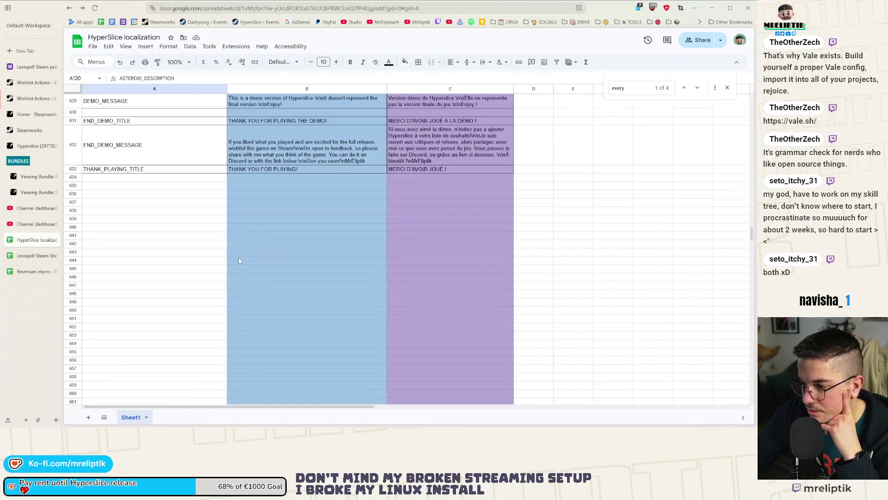
pyautogui.scroll(8, 239, 262)
# Download the sheet as a comma-separated values (.csv) file and return to VS Code
pyautogui.click(92, 46)
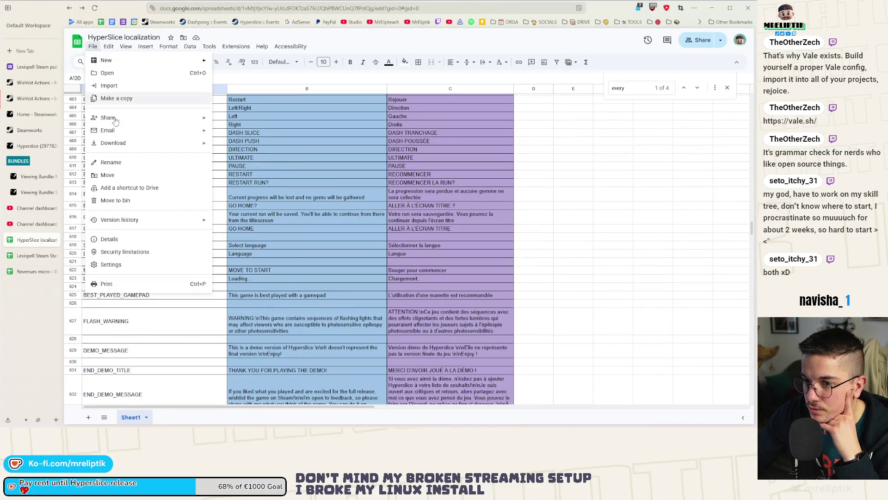
pyautogui.moveTo(138, 143)
pyautogui.click(273, 200)
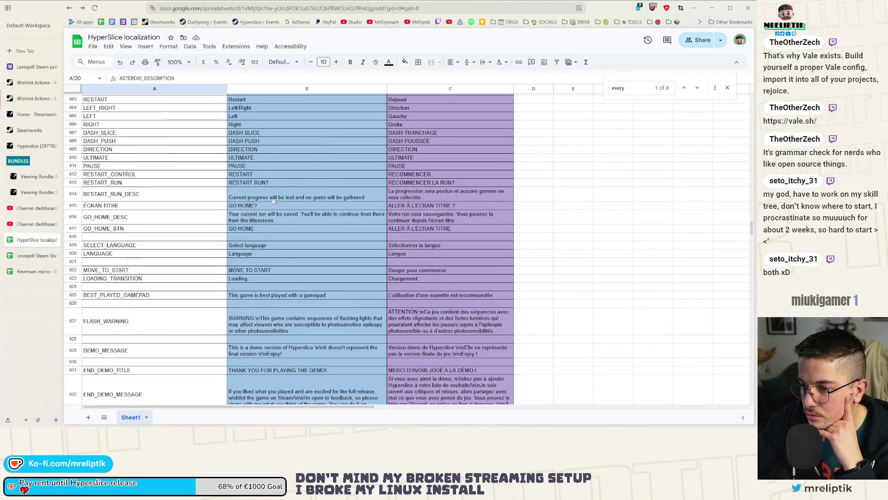
pyautogui.hotkey('alt', 'Tab')
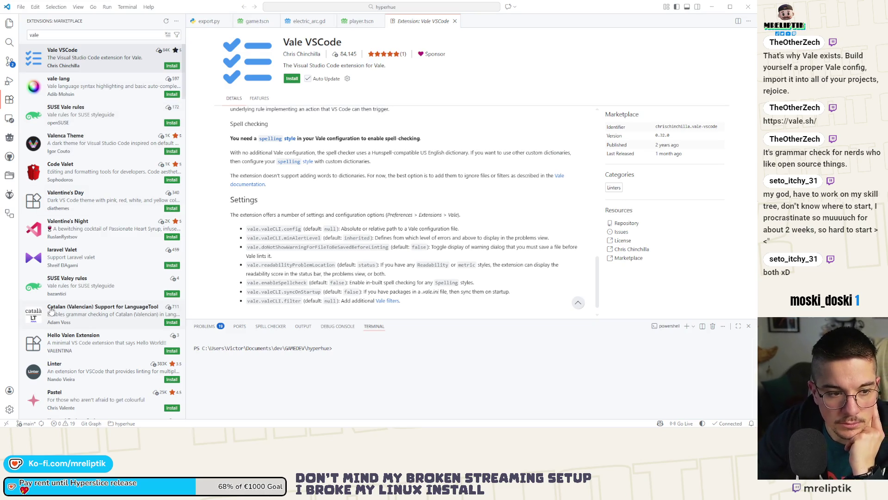
# Review the localization CSV diff in Source Control, then switch to Godot
pyautogui.click(10, 61)
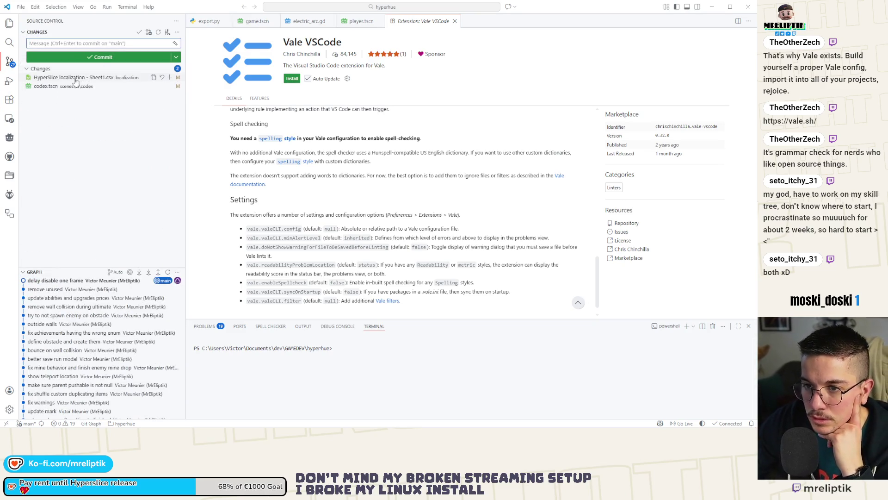
pyautogui.click(91, 80)
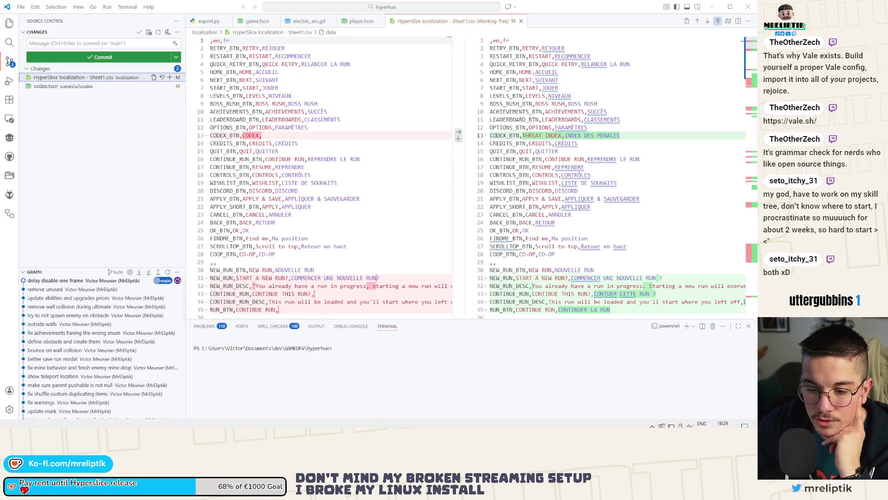
pyautogui.hotkey('alt', 'Tab')
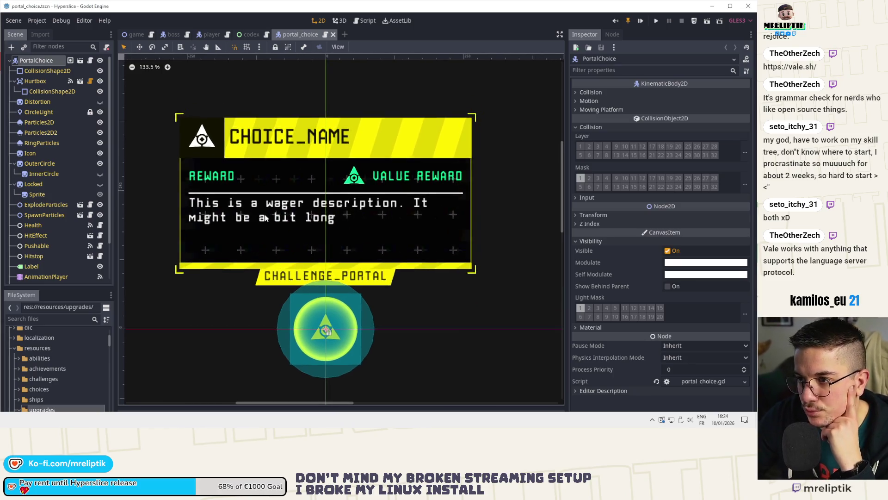
pyautogui.scroll(3, 280, 199)
pyautogui.scroll(-4, 281, 200)
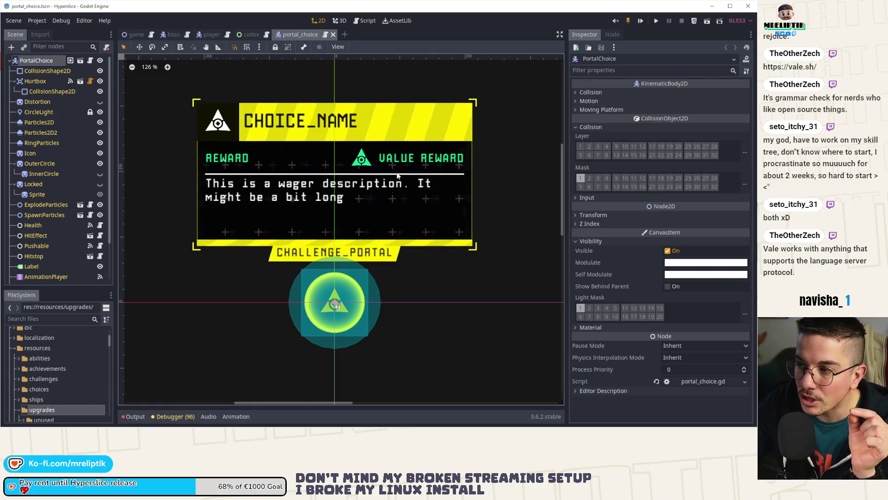
pyautogui.scroll(-3, 52, 353)
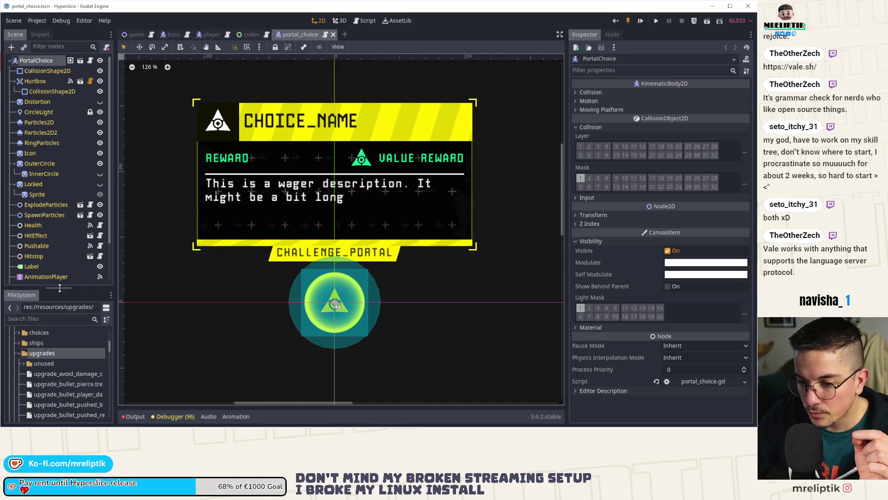
# Enlarge the FileSystem list and inspect the upgrade_avoid_damage_chance.tres resource
pyautogui.moveTo(59, 287); pyautogui.dragTo(69, 113)
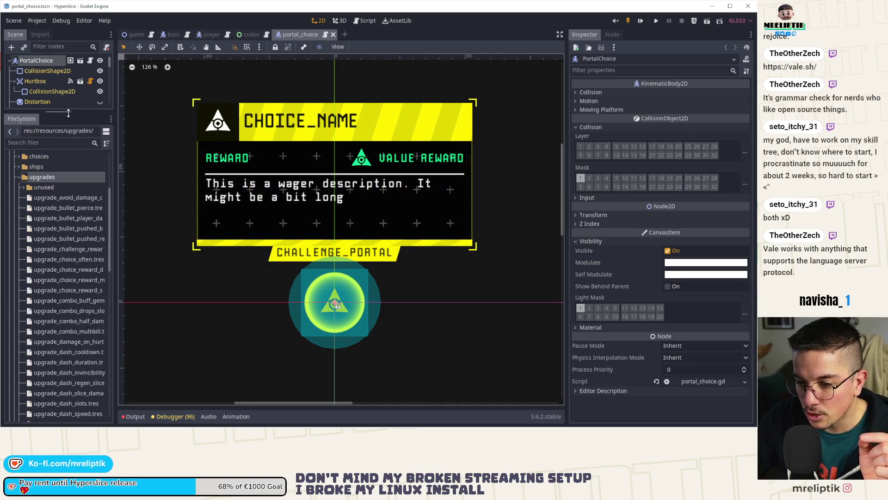
pyautogui.doubleClick(54, 198)
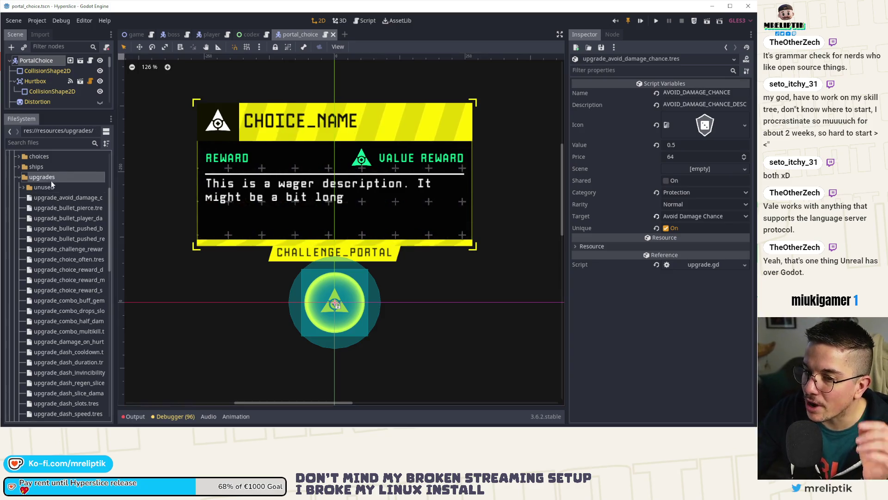
pyautogui.scroll(-5, 58, 194)
pyautogui.scroll(-5, 60, 187)
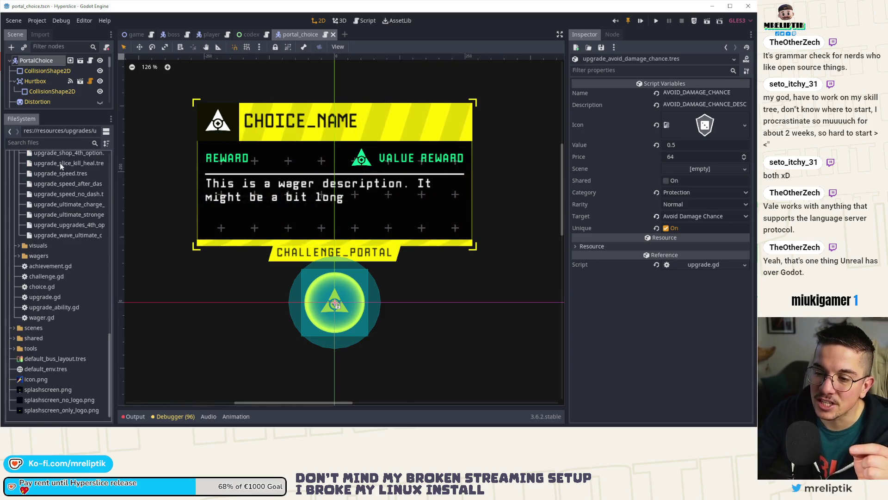
pyautogui.scroll(10, 74, 264)
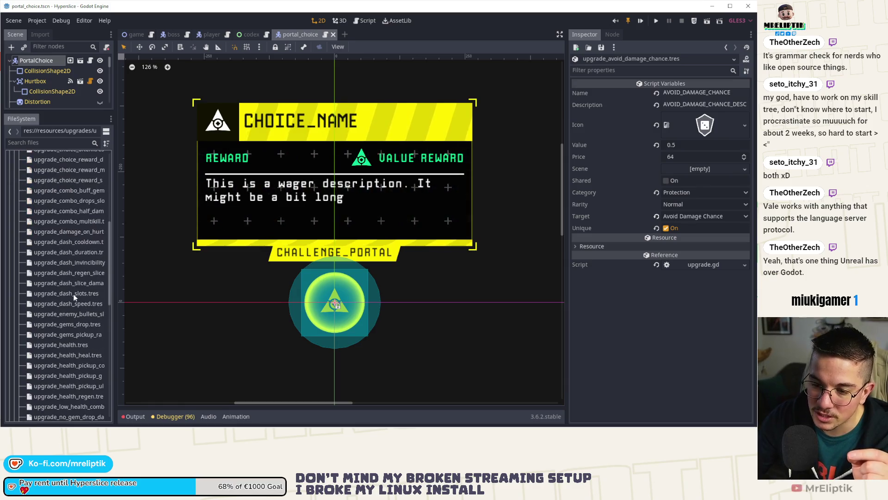
# Inspect upgrade_choice_reward_more.tres and upgrade_choice_reward_damage.tres (Value 0, Price 64, Shop), then return to the spreadsheet
pyautogui.click(65, 168)
pyautogui.scroll(3, 74, 195)
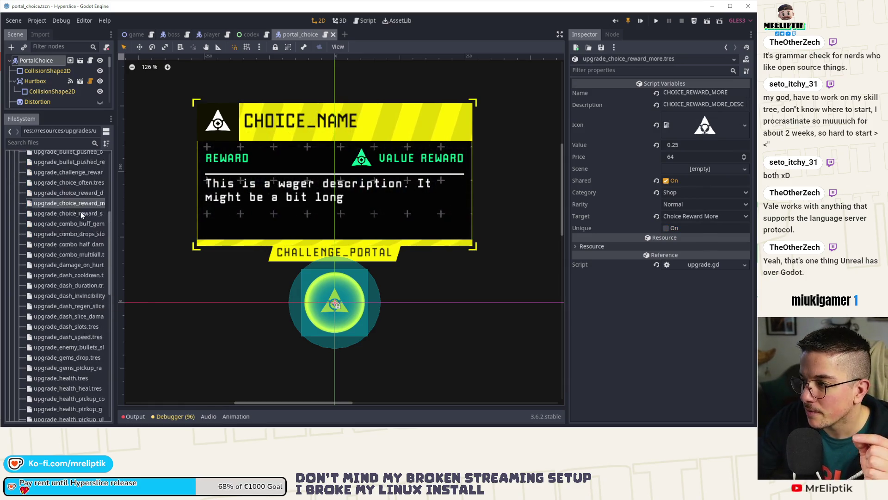
pyautogui.click(70, 227)
pyautogui.scroll(7, 73, 232)
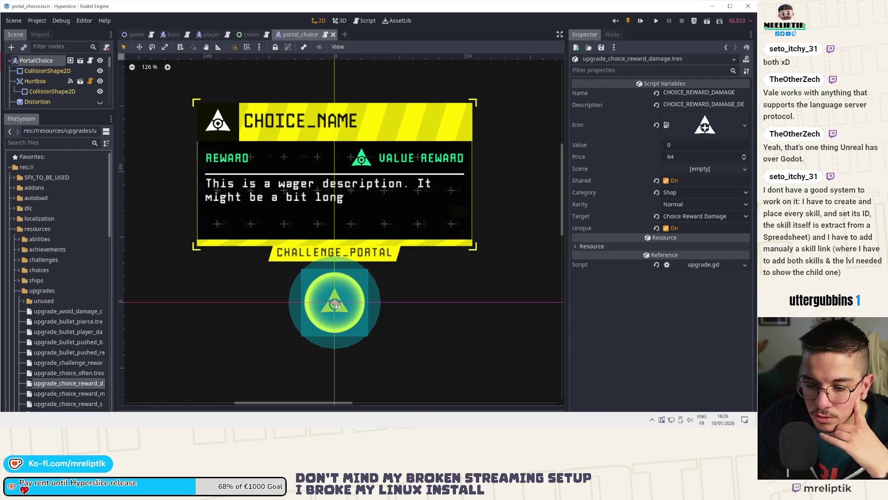
pyautogui.hotkey('alt', 'Tab')
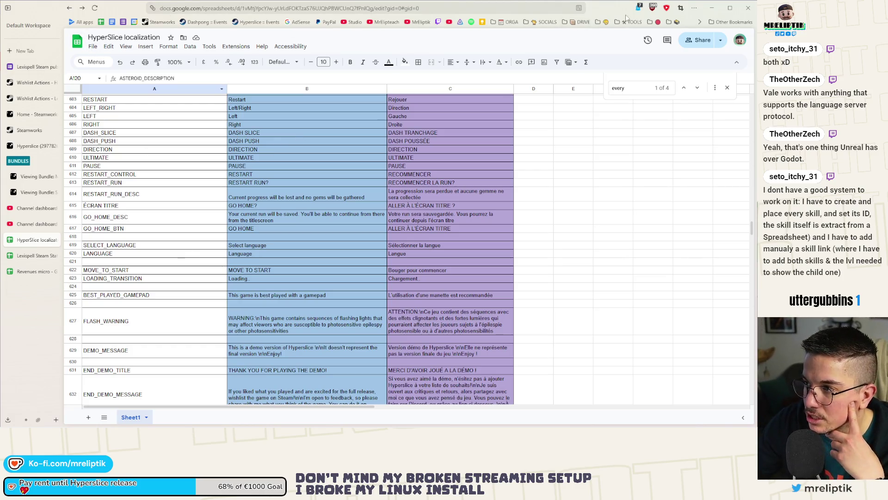
pyautogui.click(712, 8)
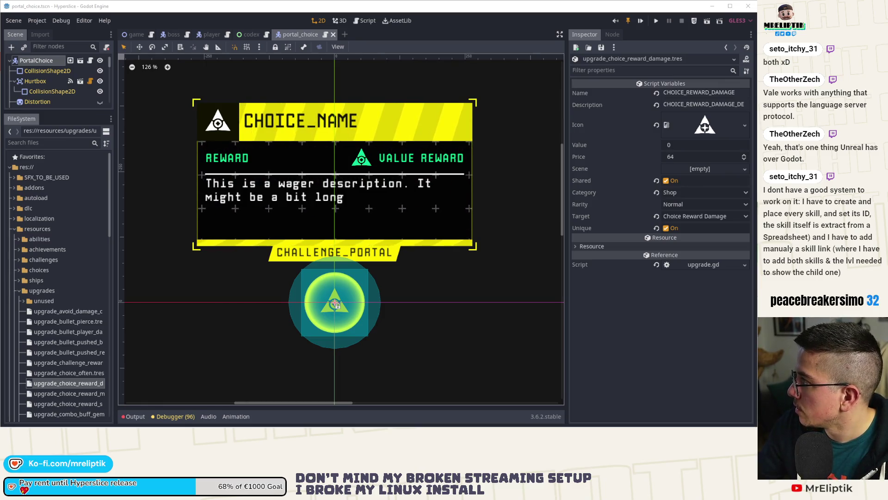
pyautogui.hotkey('alt', 'Tab')
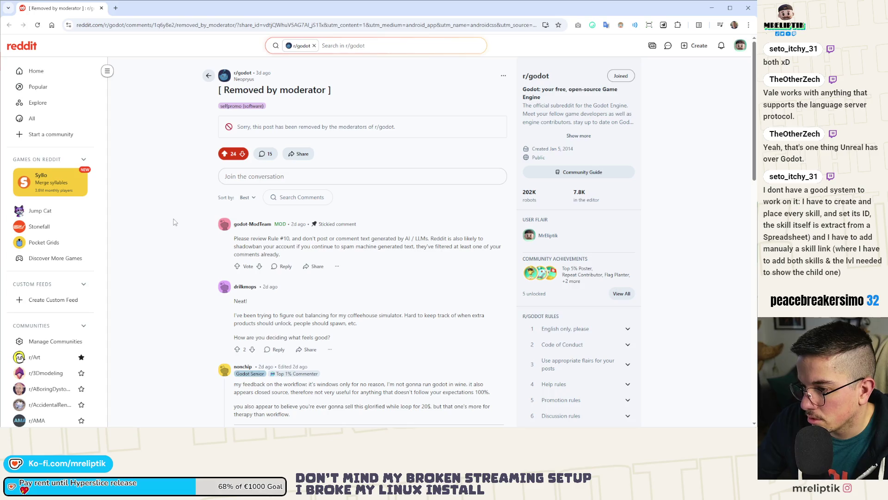
# Open the post author's Reddit profile and browse it
pyautogui.scroll(-3, 174, 224)
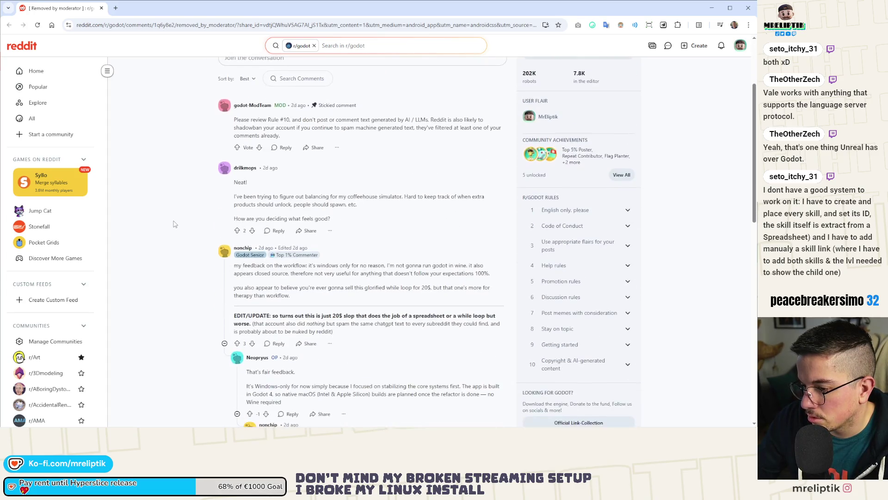
pyautogui.scroll(3, 175, 223)
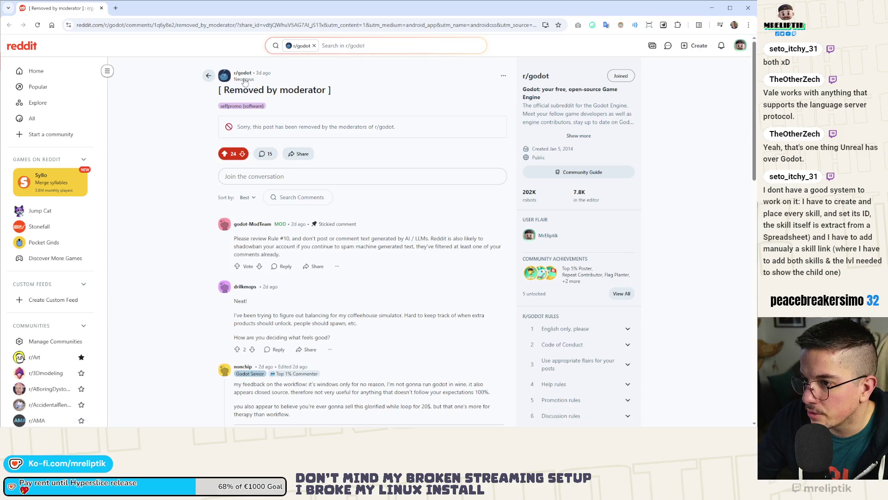
pyautogui.click(243, 79)
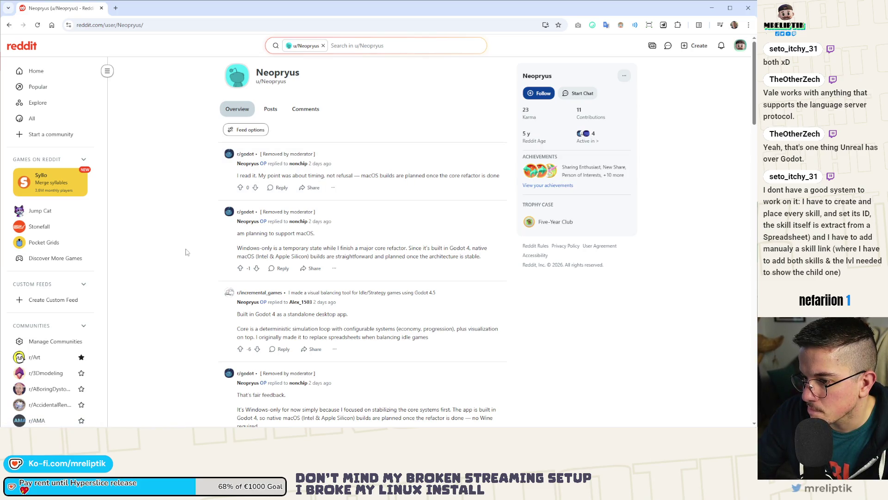
pyautogui.scroll(-2, 186, 252)
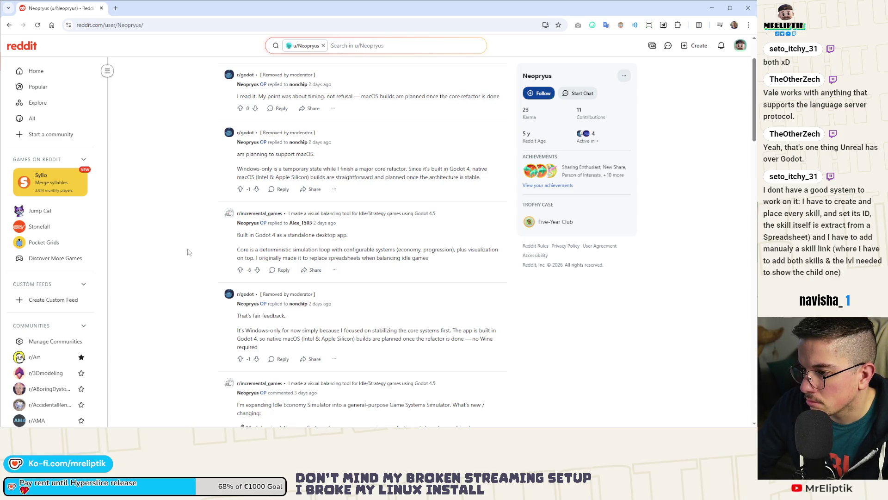
# Open the visual balancing tool post with its itch.io page in a new tab, then read the comments
pyautogui.click(319, 220)
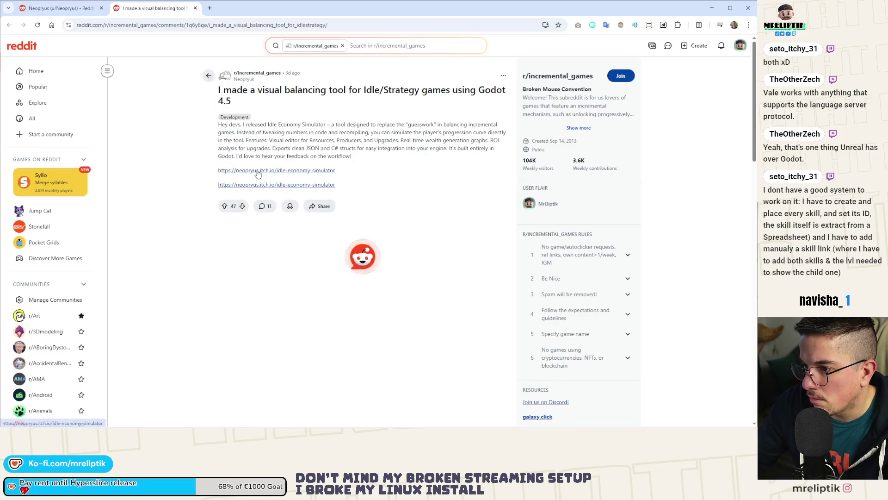
pyautogui.click(255, 171)
pyautogui.click(170, 13)
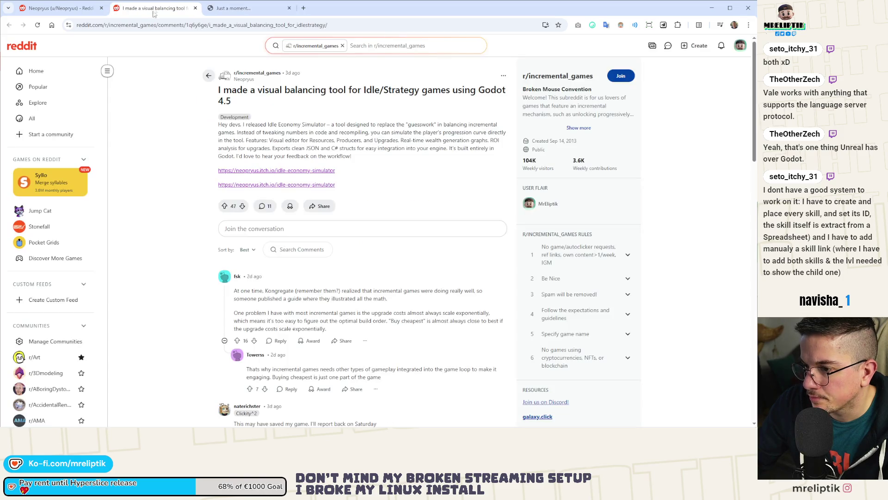
pyautogui.scroll(-3, 167, 135)
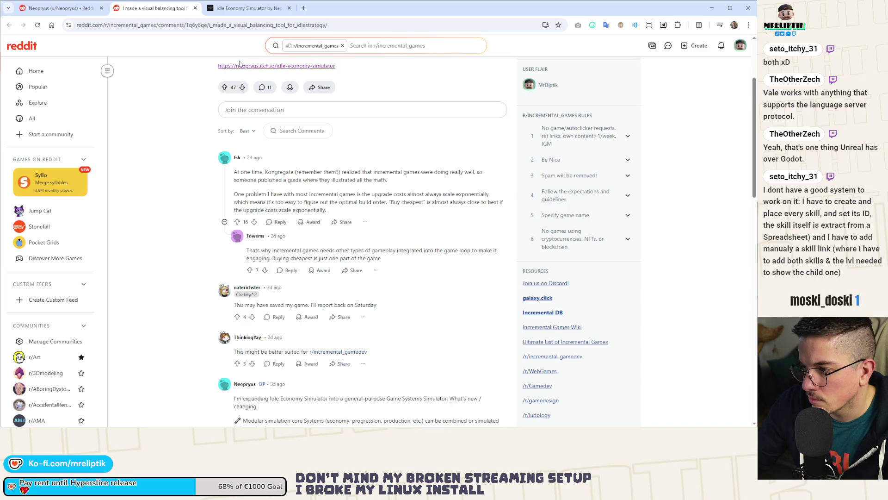
# Save the Idle Economy Simulator itch.io page to the January 2026 news & reco Notion list
pyautogui.click(253, 13)
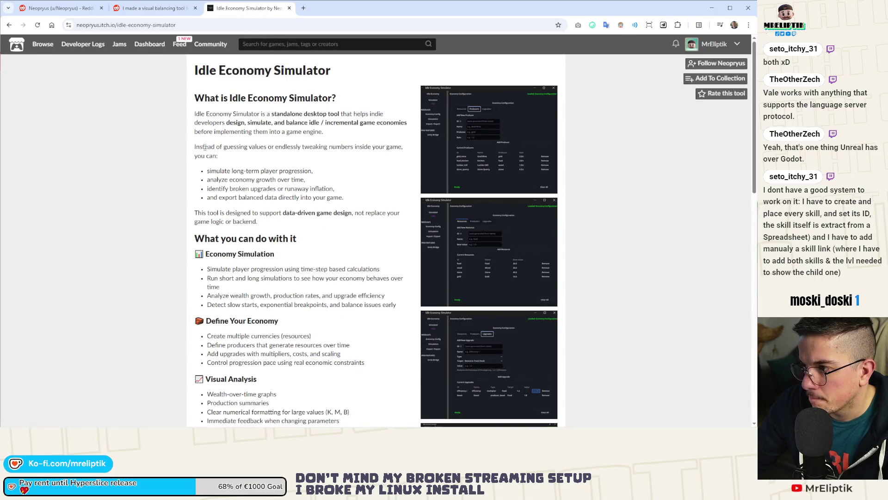
pyautogui.scroll(-3, 202, 153)
pyautogui.scroll(3, 202, 154)
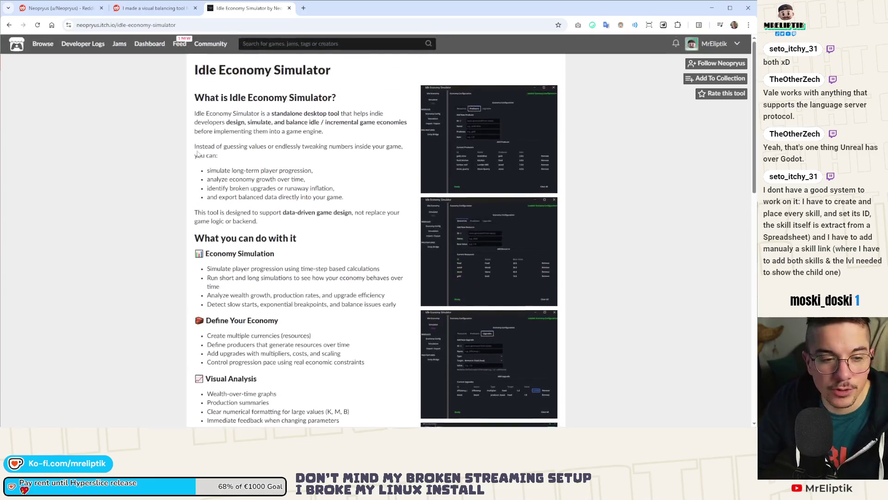
pyautogui.click(206, 24)
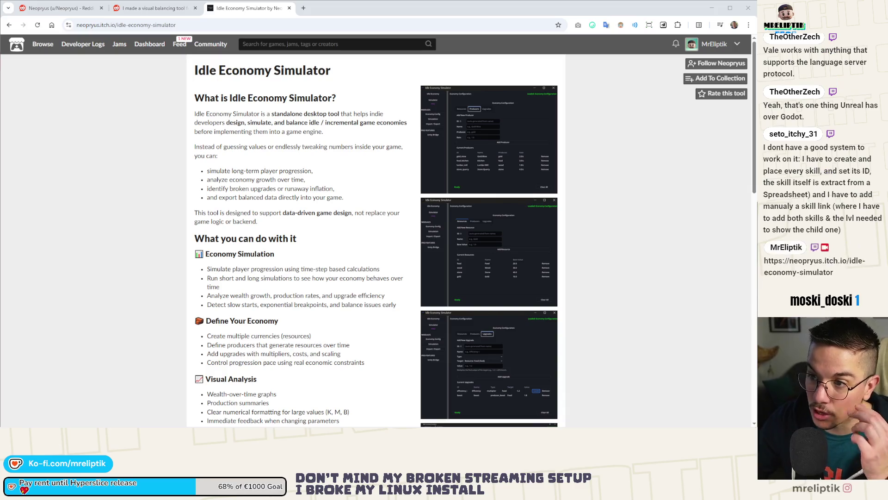
pyautogui.click(663, 24)
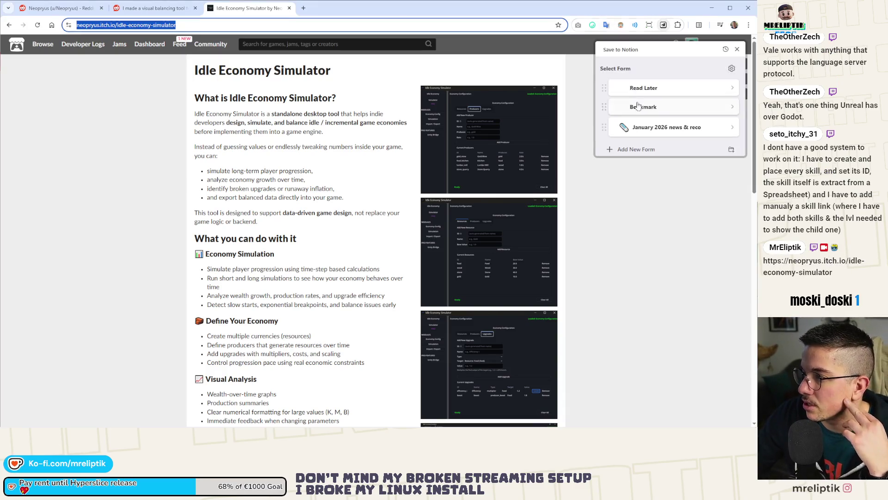
pyautogui.click(647, 132)
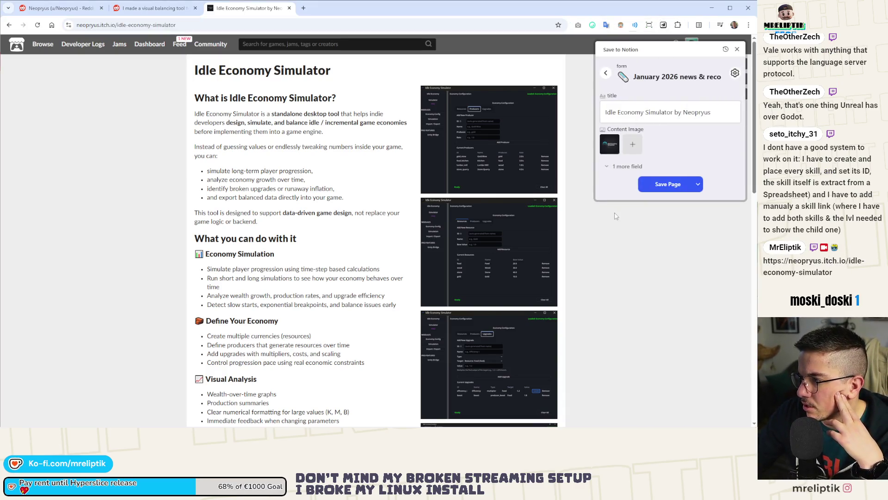
pyautogui.click(667, 192)
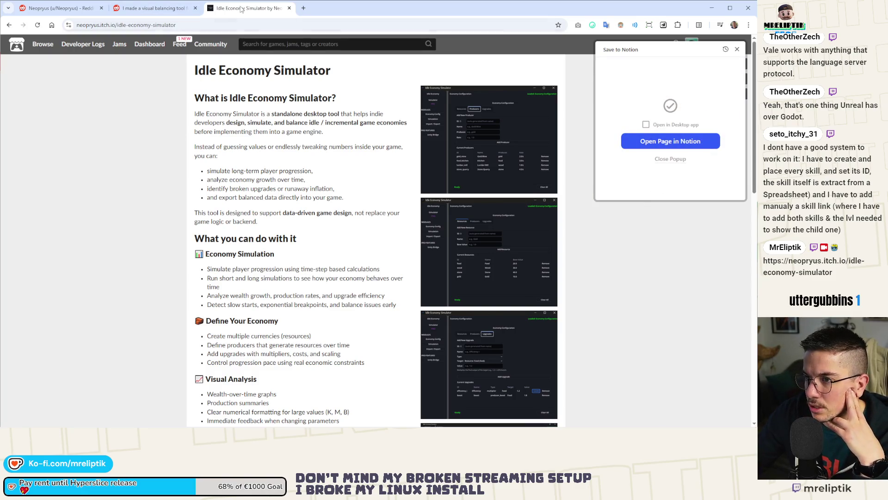
# Close the Reddit post tab, leaving the developer's profile comments showing
pyautogui.click(182, 9)
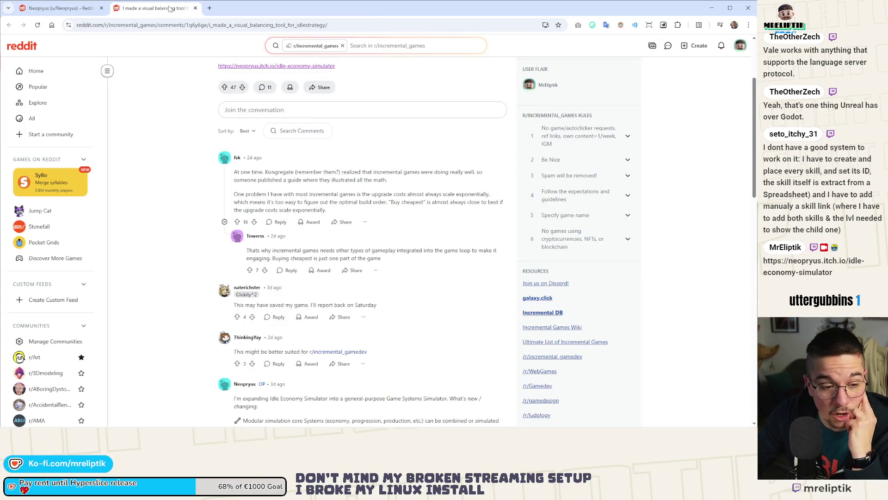
pyautogui.middleClick(170, 8)
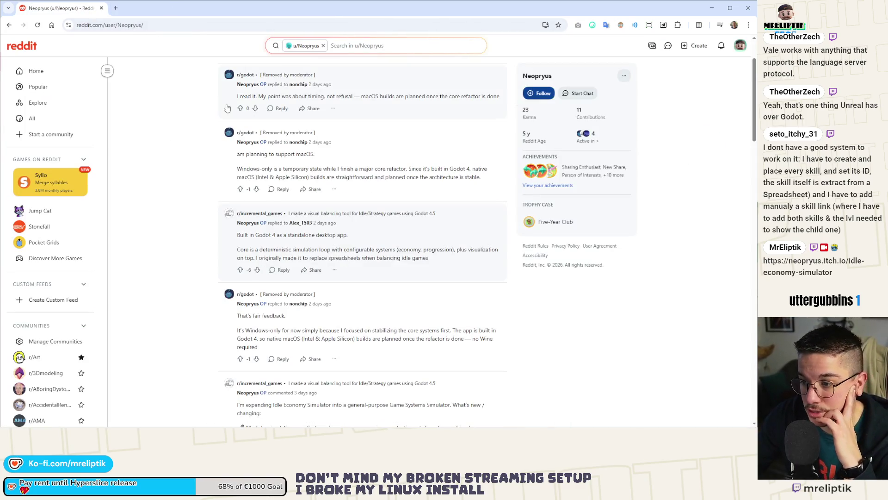
pyautogui.scroll(-7, 180, 146)
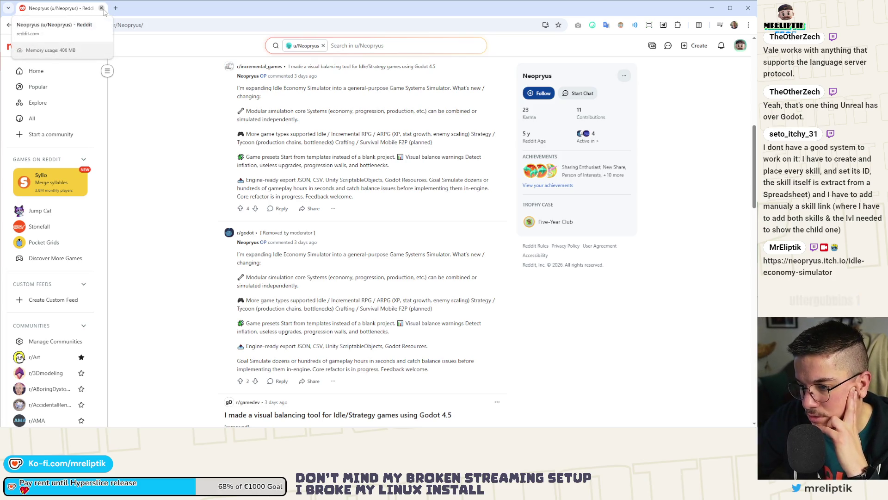
# Close the browser and run Hyperslice from the Godot editor, then switch to Notion
pyautogui.click(101, 8)
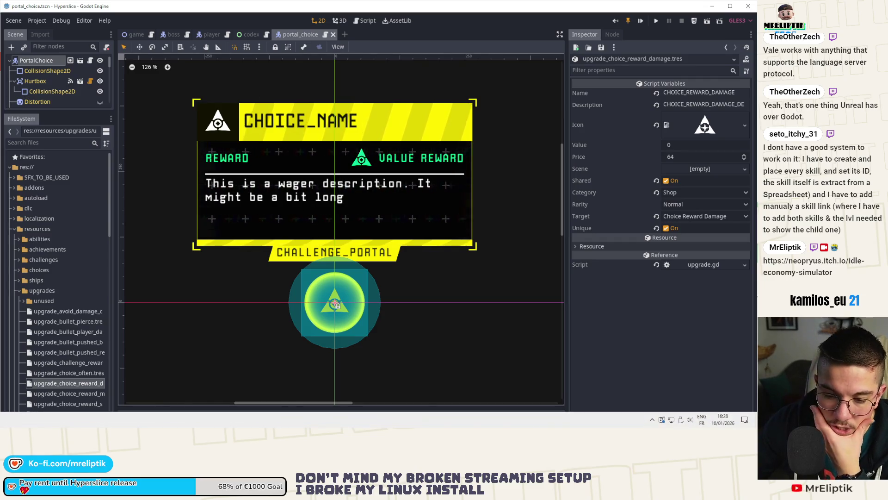
pyautogui.click(656, 21)
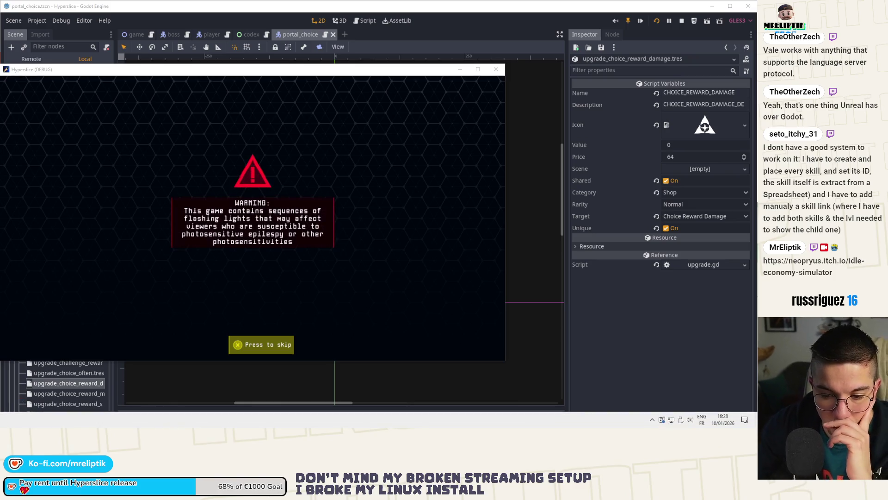
pyautogui.hotkey('alt', 'Tab')
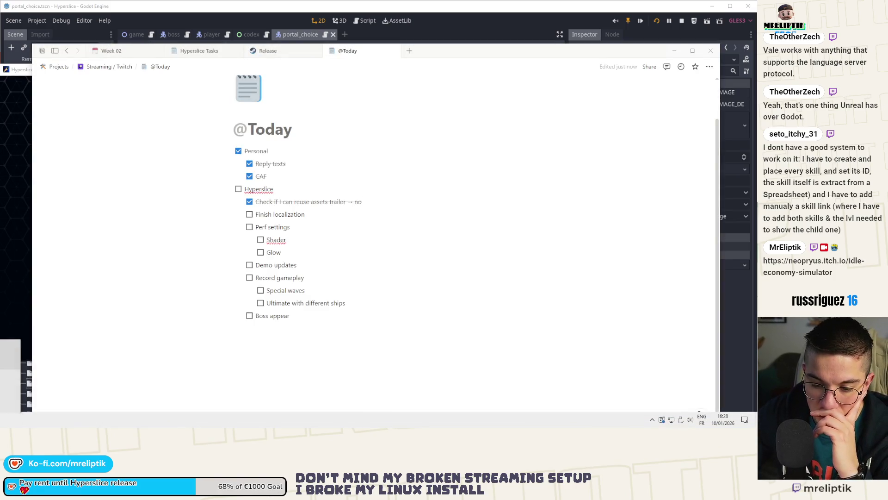
pyautogui.click(652, 422)
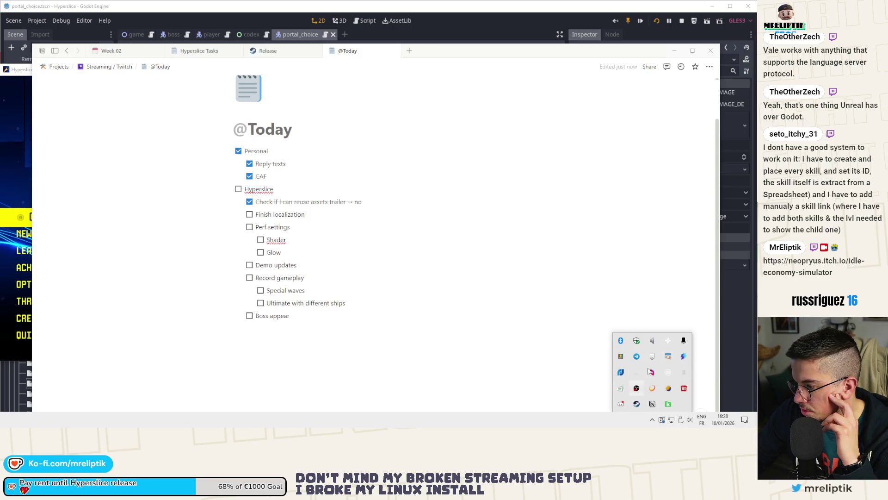
pyautogui.rightClick(637, 356)
pyautogui.click(648, 394)
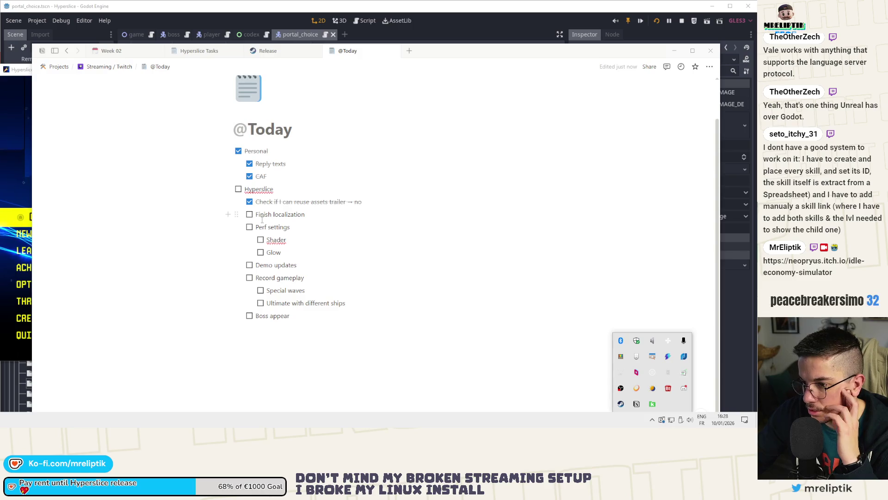
pyautogui.click(250, 214)
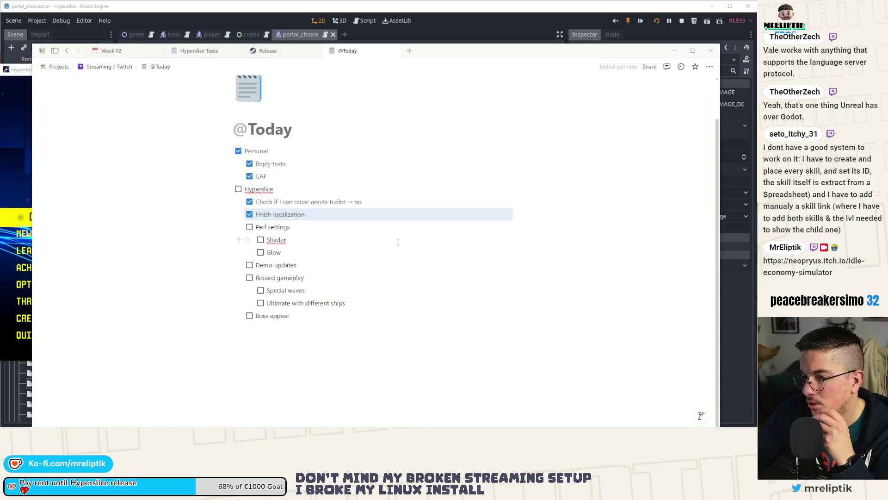
pyautogui.click(21, 216)
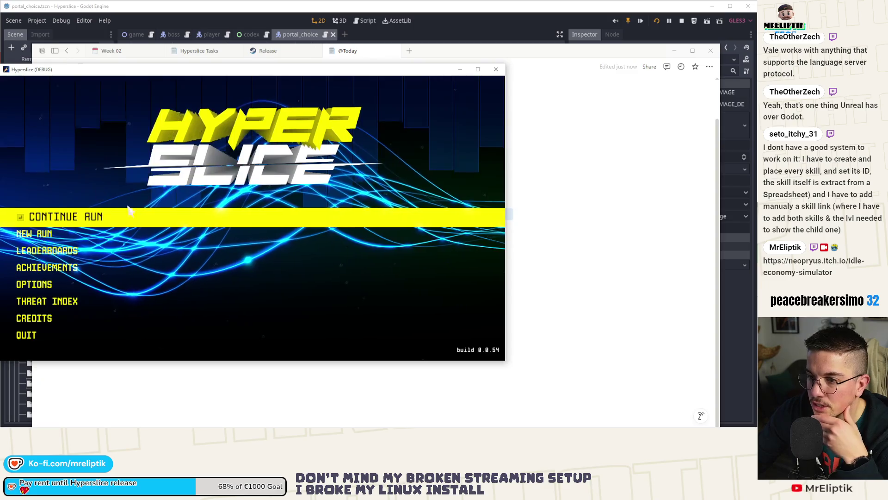
# Resume the saved wave 12 run, go home saving it, and open the Threat Index
pyautogui.click(89, 210)
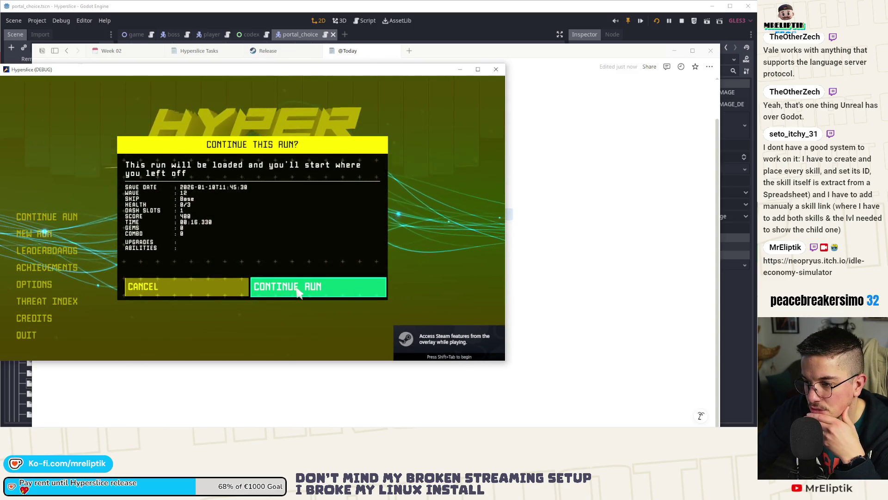
pyautogui.click(287, 289)
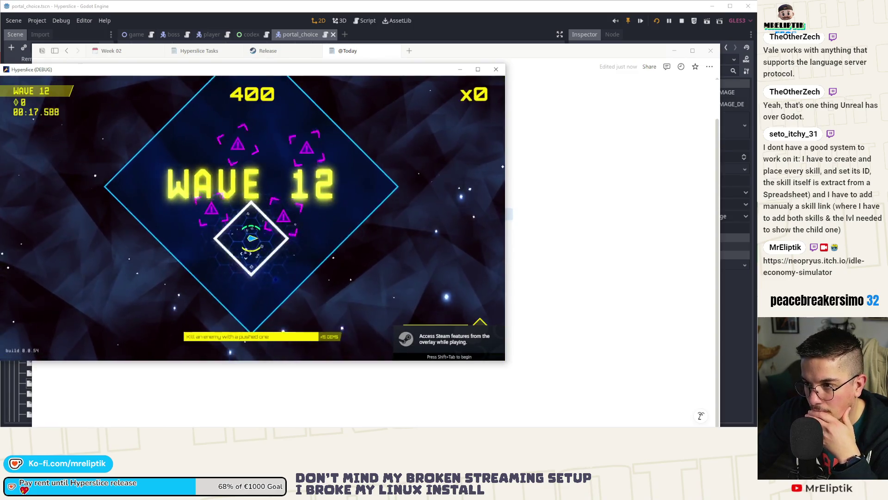
pyautogui.press('Escape')
pyautogui.click(26, 327)
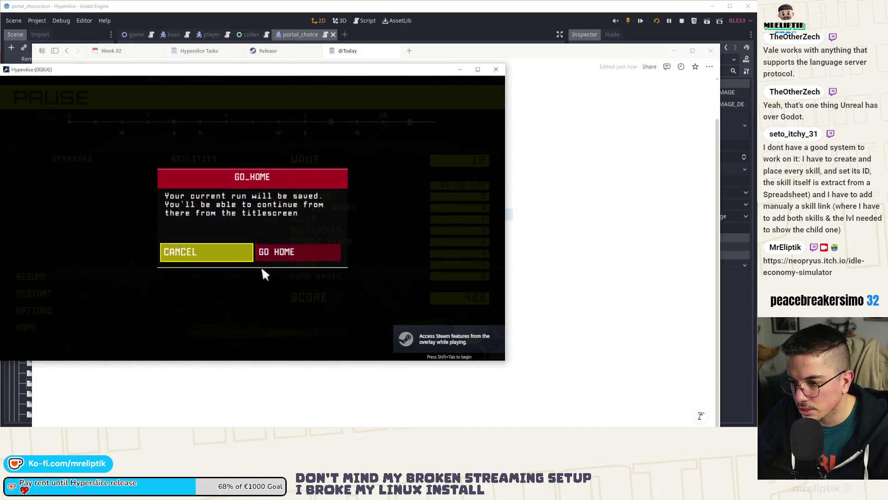
pyautogui.click(273, 251)
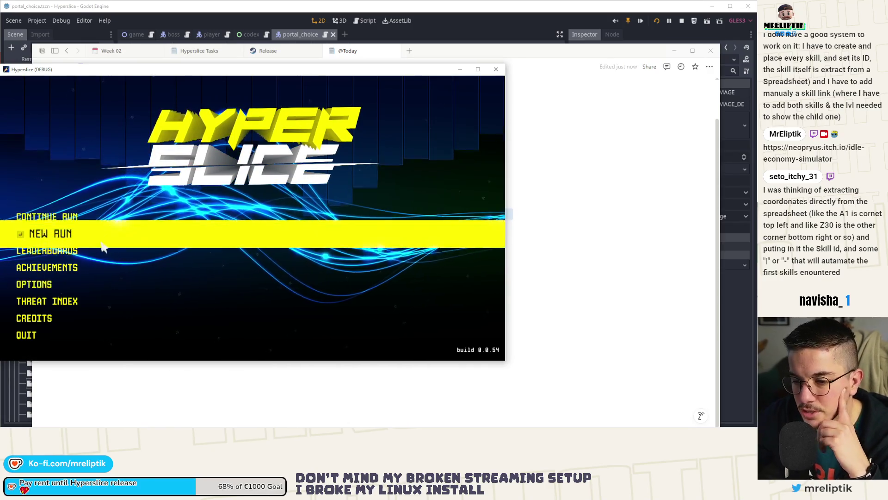
pyautogui.click(125, 301)
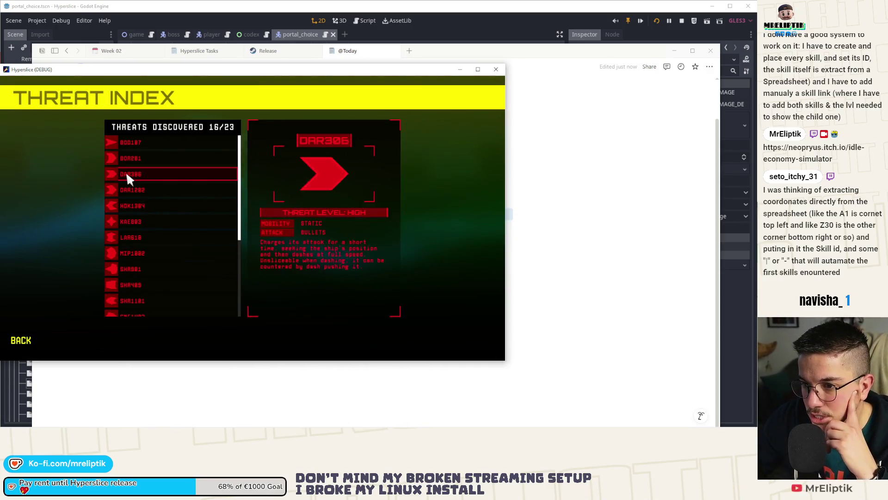
# Browse the Threat Index entries, then close the game window to stop the debug run
pyautogui.scroll(-1, 151, 253)
pyautogui.scroll(-5, 151, 254)
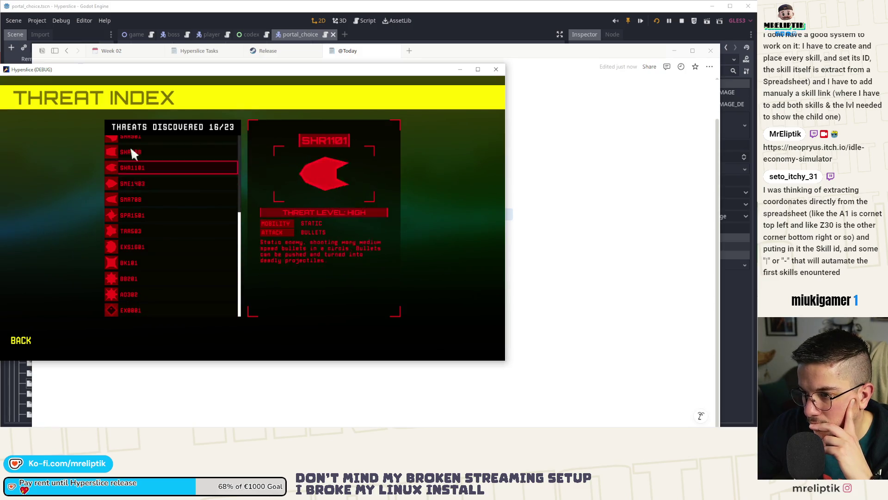
pyautogui.scroll(5, 147, 185)
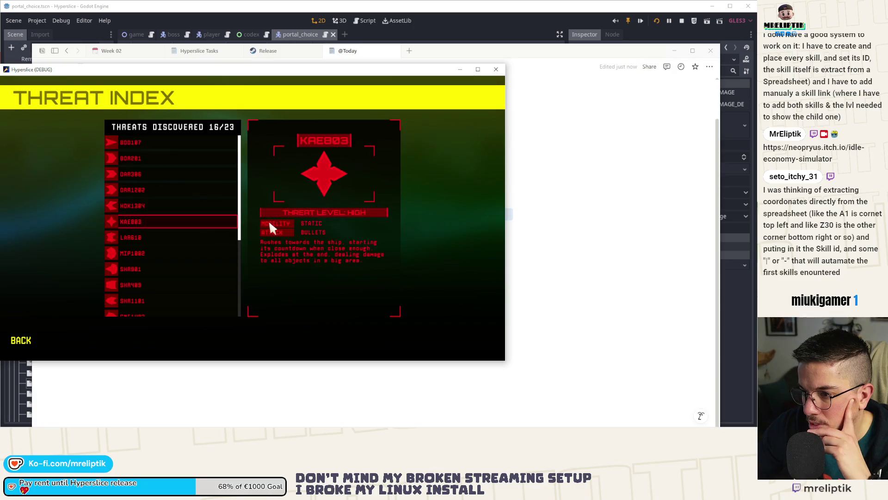
pyautogui.click(496, 69)
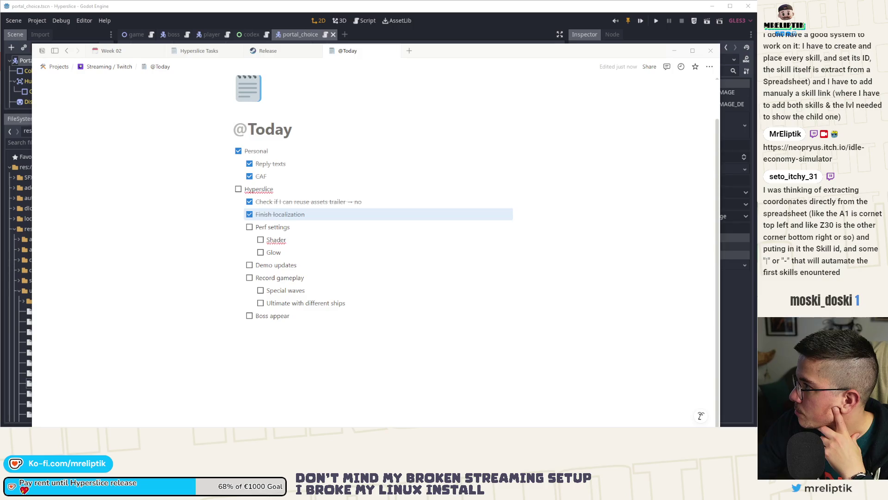
# Bring the Godot editor with portal_choice.tscn and the reward-damage resource back to the front
pyautogui.moveTo(701, 425)
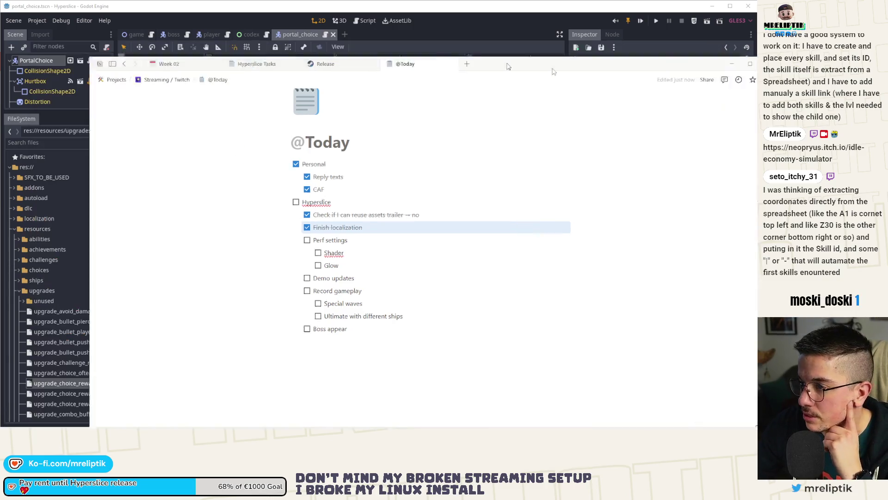
pyautogui.hotkey('alt', 'Tab')
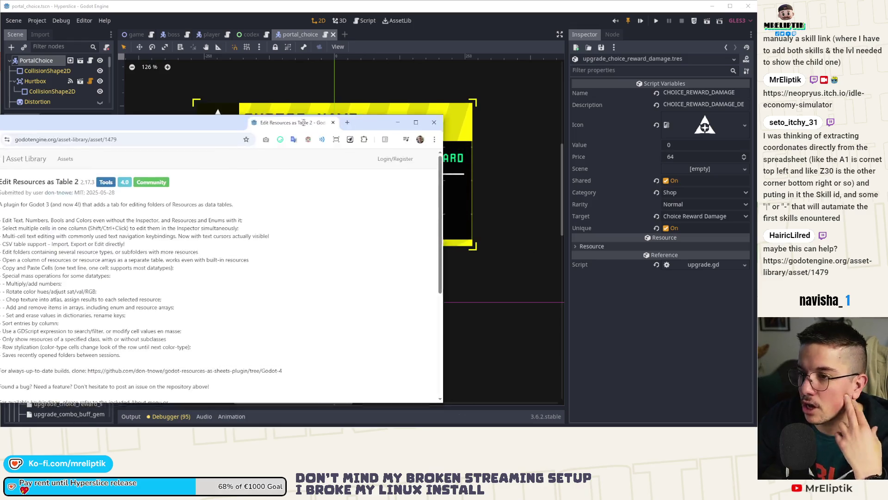
pyautogui.moveTo(305, 114); pyautogui.dragTo(175, 113)
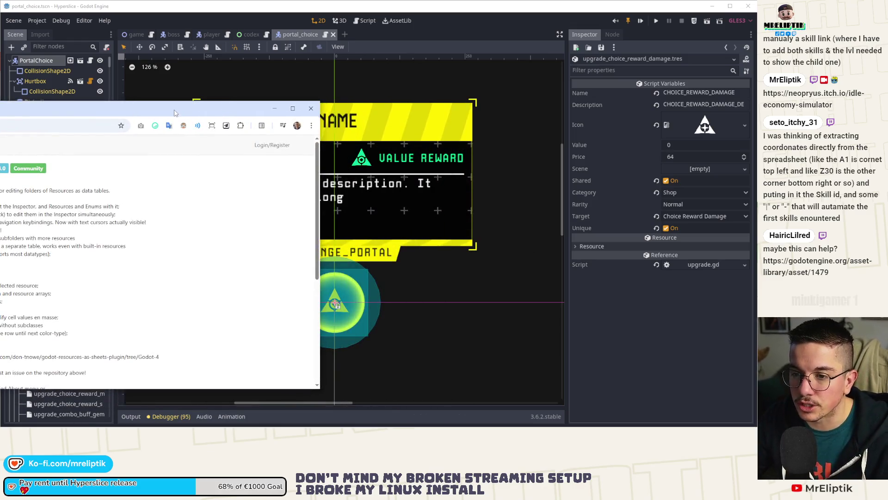
pyautogui.doubleClick(175, 113)
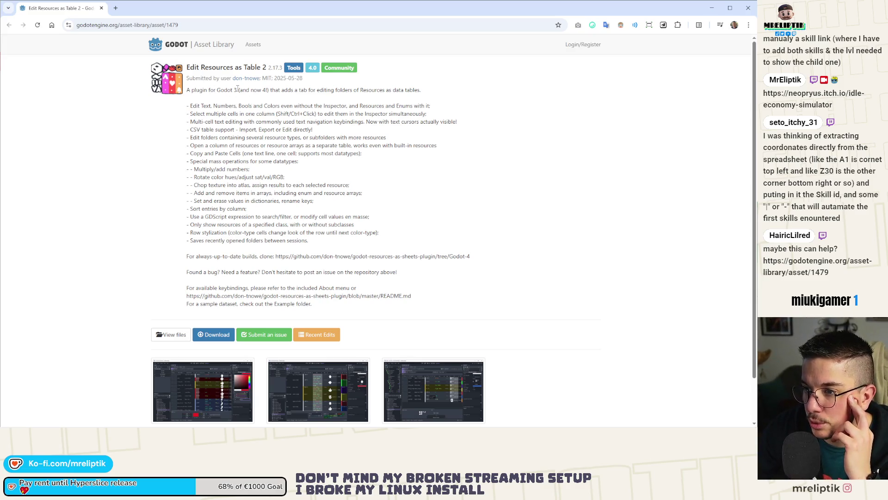
pyautogui.scroll(-2, 207, 320)
pyautogui.click(207, 320)
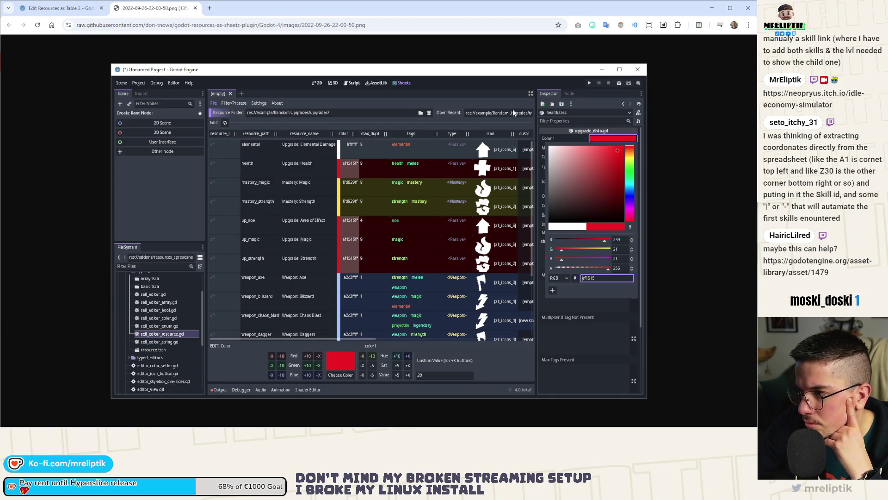
pyautogui.click(61, 7)
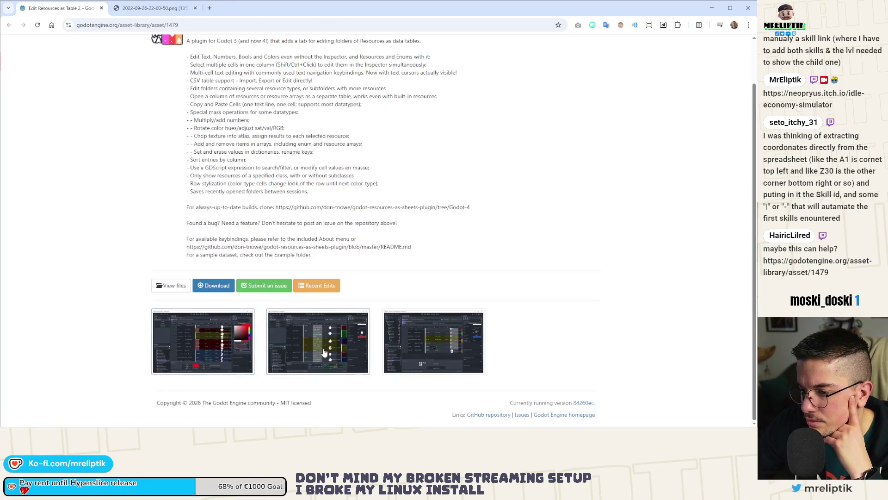
pyautogui.click(322, 347)
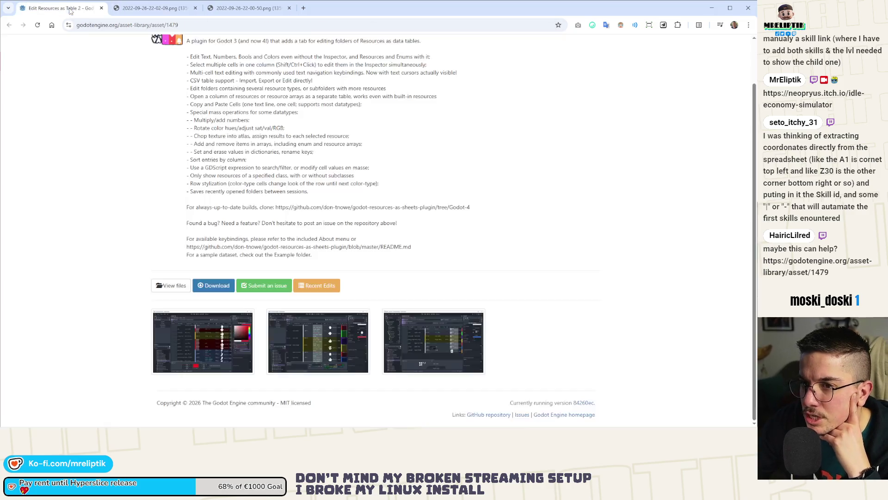
pyautogui.hotkey('ctrl', 'shift', 'Tab')
pyautogui.click(435, 350)
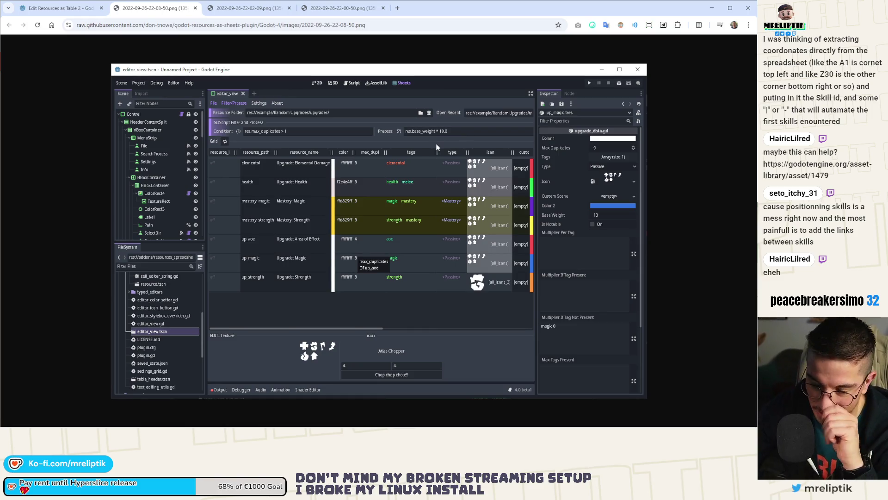
pyautogui.hotkey('ctrl', 'w')
pyautogui.hotkey('ctrl', 'w')
pyautogui.hotkey('ctrl', 'w')
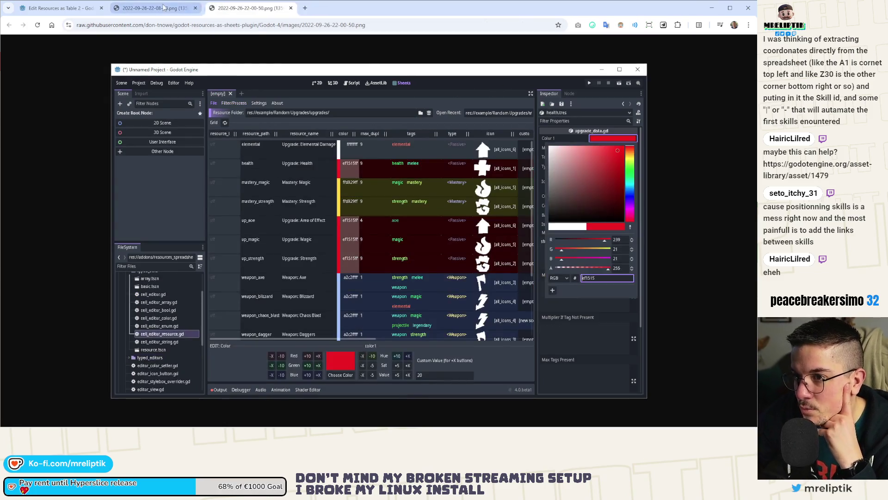
pyautogui.scroll(1, 119, 175)
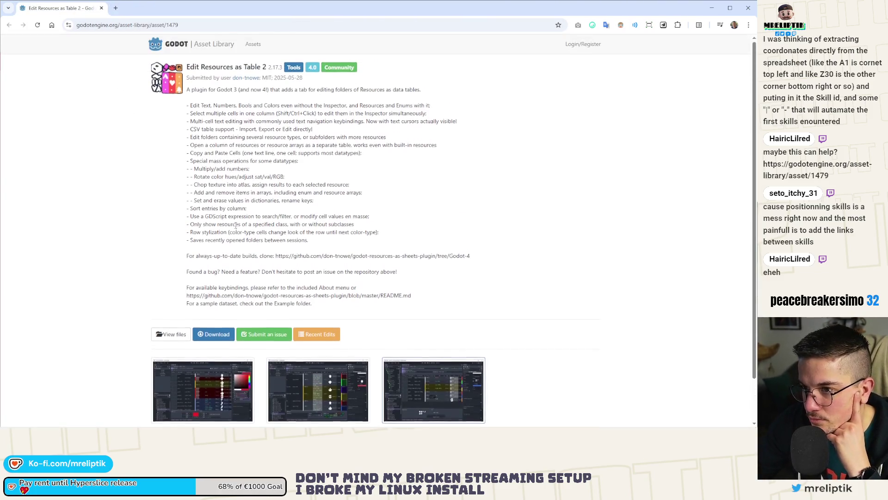
pyautogui.hotkey('alt', 'Tab')
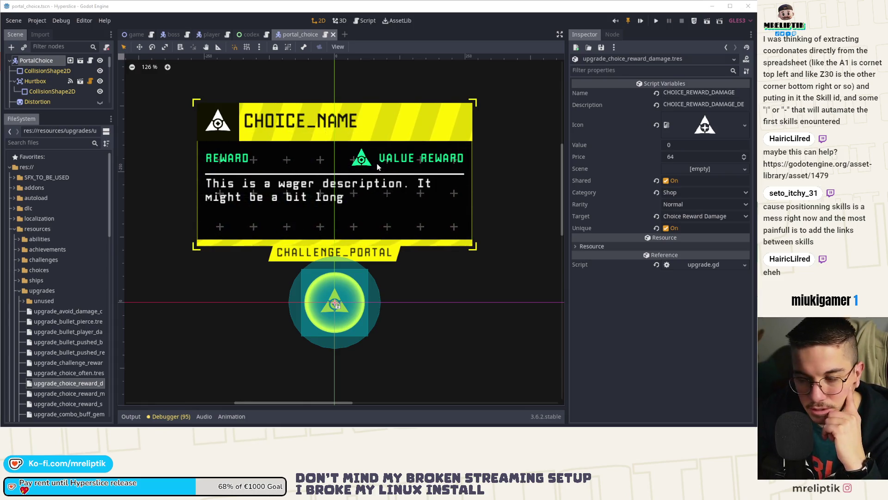
# Lower the Scene/FileSystem splitter so the portal_choice tree shows nodes down to SpawnParticles
pyautogui.moveTo(416, 427)
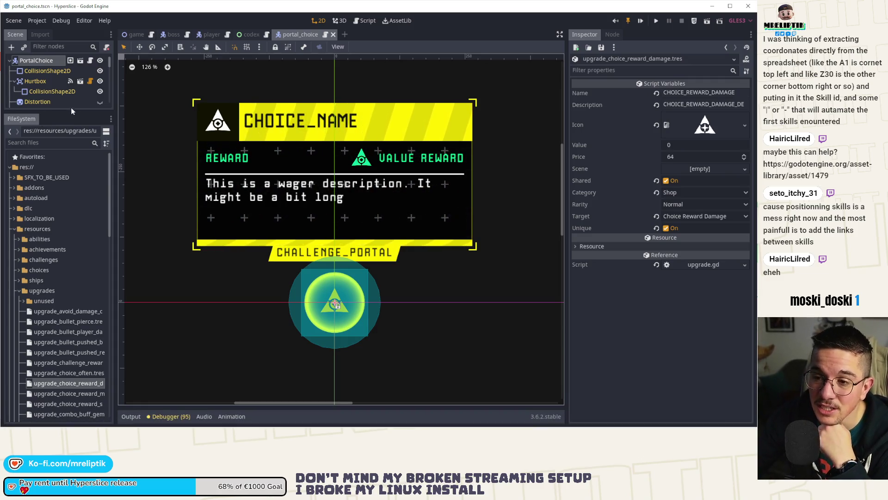
pyautogui.moveTo(62, 113); pyautogui.dragTo(81, 226)
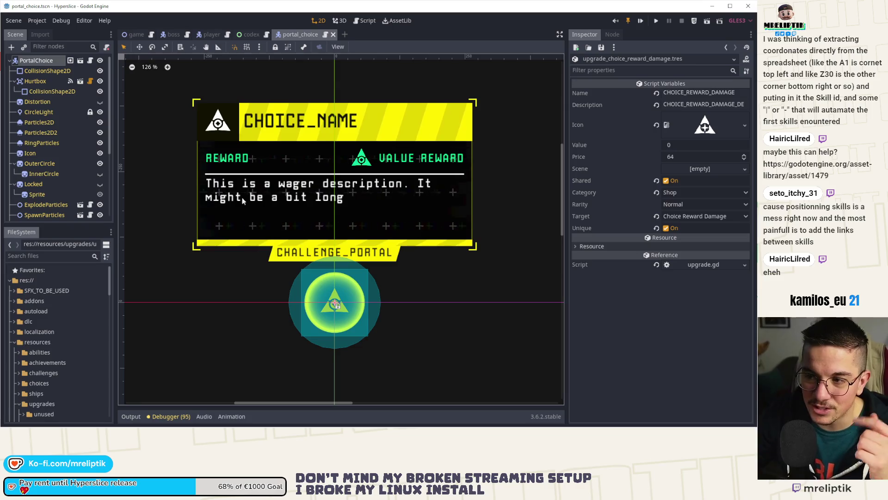
# Open the codex scene, zoom around its canvas, then close it to return to portal_choice
pyautogui.click(258, 33)
pyautogui.scroll(-5, 290, 163)
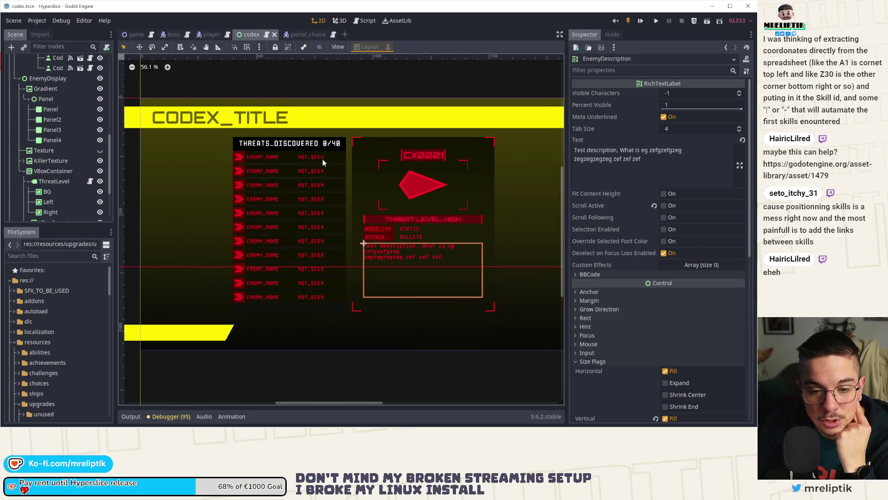
pyautogui.scroll(3, 343, 190)
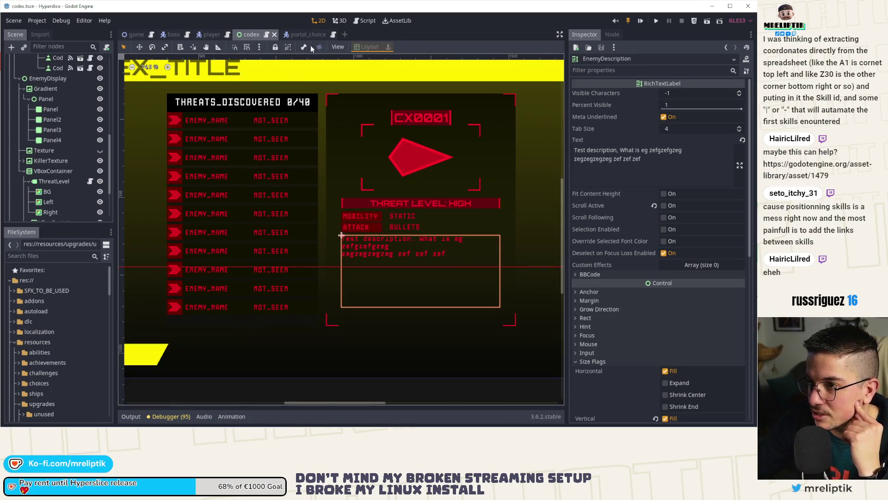
pyautogui.click(274, 34)
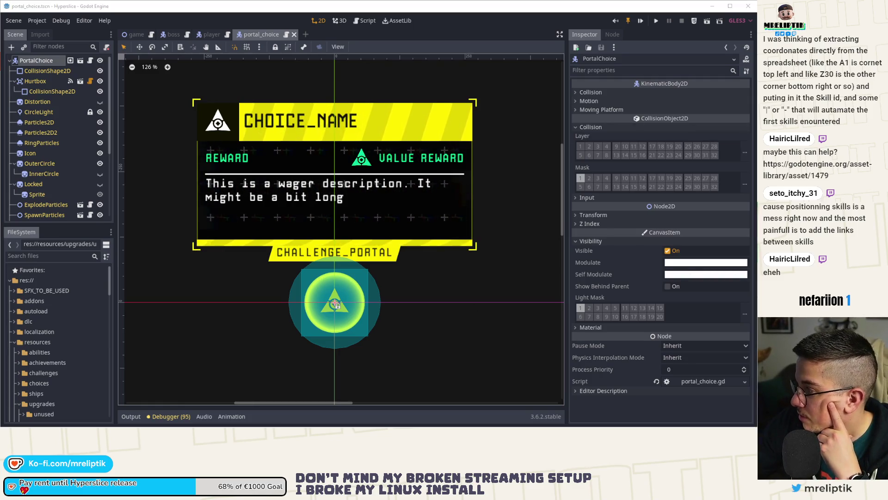
# In the game scene, select the WorldEnvironment node and expand its Glow section
pyautogui.click(138, 36)
pyautogui.scroll(-10, 25, 159)
pyautogui.click(49, 211)
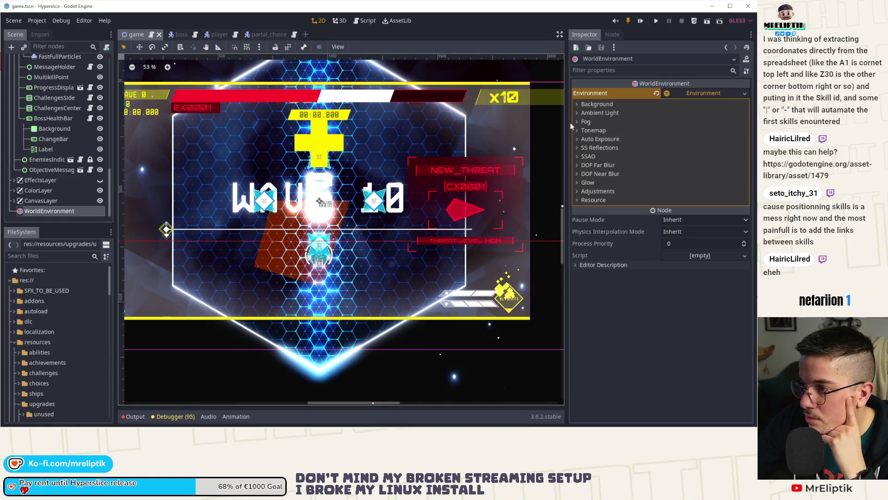
pyautogui.click(586, 183)
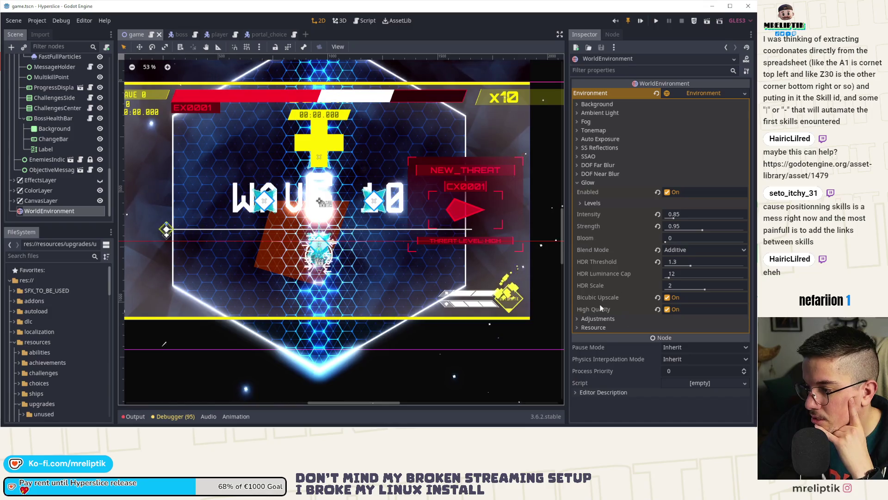
# Review the glow values: enabled, intensity 0.85, strength 0.95, additive blending, HDR threshold 1.3
pyautogui.moveTo(594, 313)
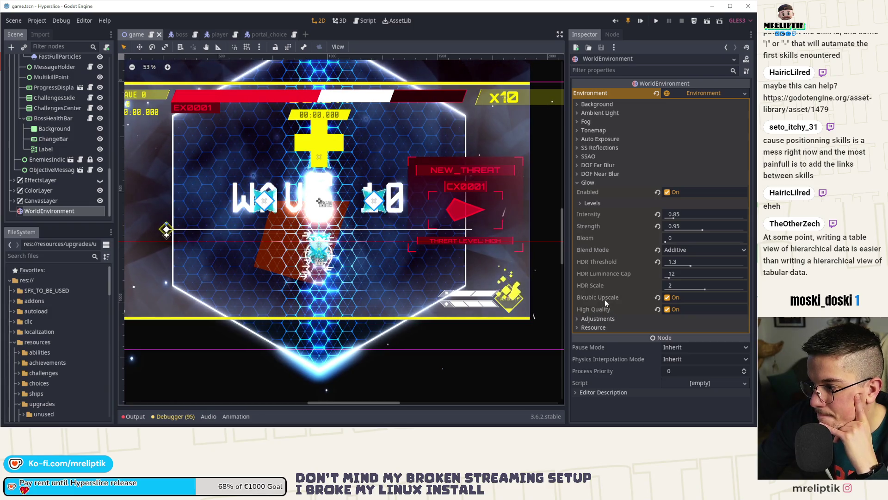
pyautogui.moveTo(603, 298)
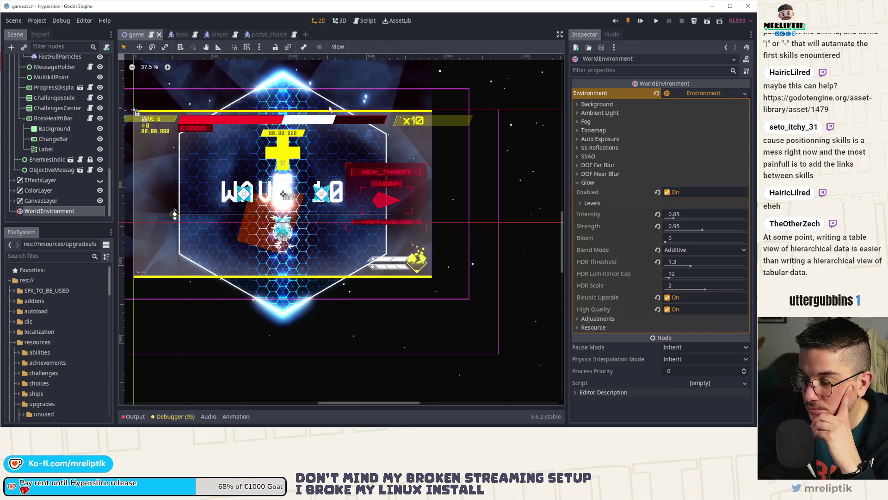
pyautogui.scroll(-6, 361, 261)
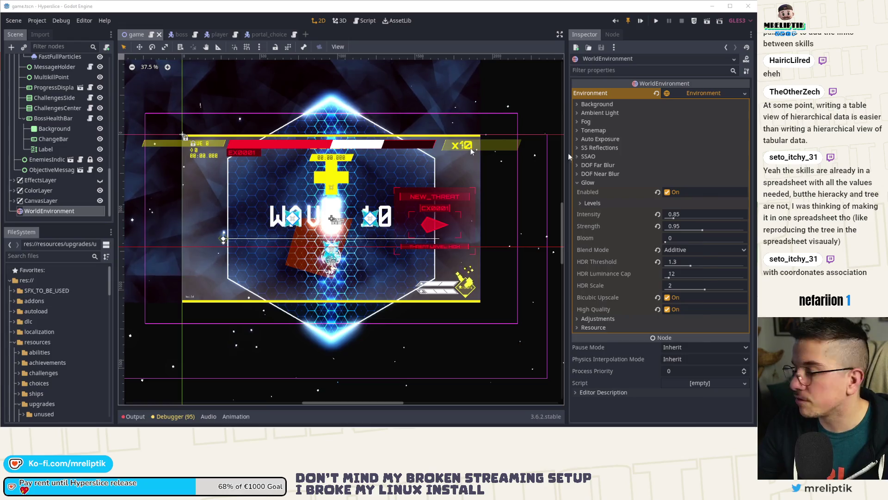
pyautogui.hscroll(3, 334, 200)
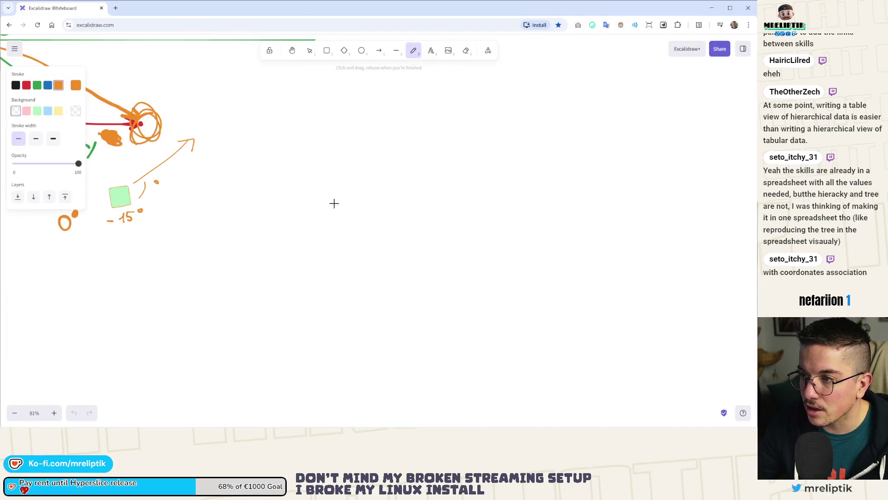
# Draw a long horizontal orange line and delete the stray short diagonal
pyautogui.click(396, 50)
pyautogui.moveTo(293, 126); pyautogui.dragTo(518, 125)
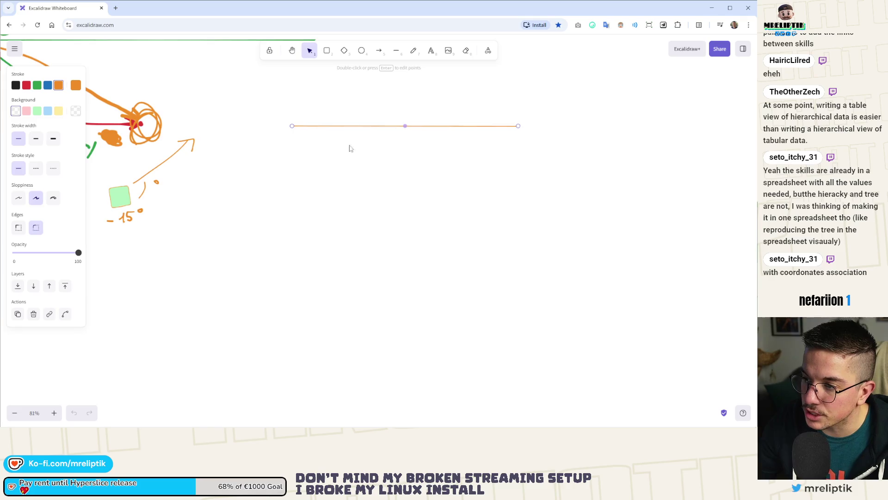
pyautogui.click(293, 149)
pyautogui.press('l')
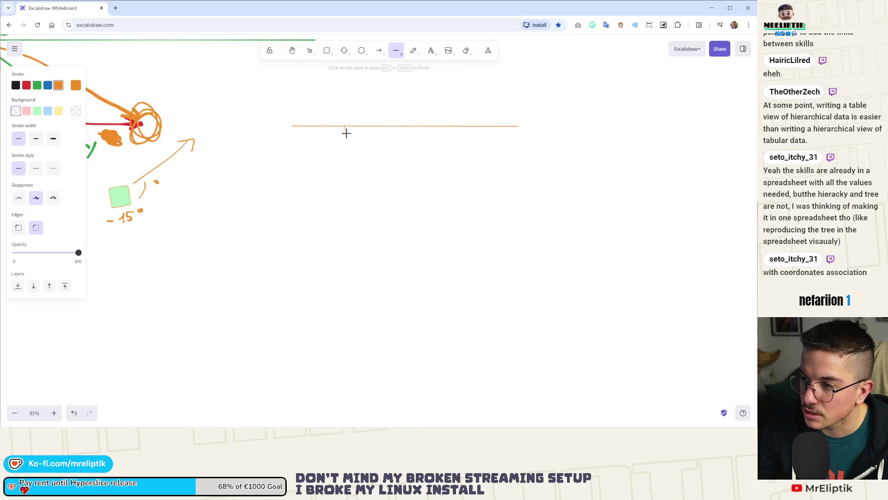
pyautogui.press('Escape')
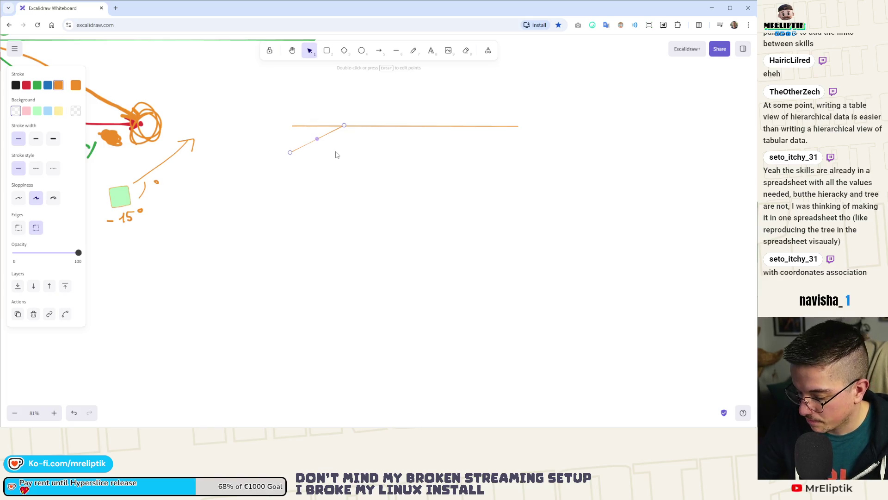
pyautogui.press('Delete')
# Reposition the line and paste copies to stack four equal horizontal lines
pyautogui.click(355, 125)
pyautogui.moveTo(365, 125)
pyautogui.mouseDown()
pyautogui.moveTo(365, 156)
pyautogui.moveTo(365, 134)
pyautogui.moveTo(365, 155)
pyautogui.moveTo(364, 139)
pyautogui.moveTo(398, 161)
pyautogui.mouseUp()
pyautogui.doubleClick(367, 143)
pyautogui.hotkey('ctrl', 'v')
pyautogui.hotkey('ctrl', 'v')
pyautogui.press('Escape')
pyautogui.scroll(2, 345, 144)
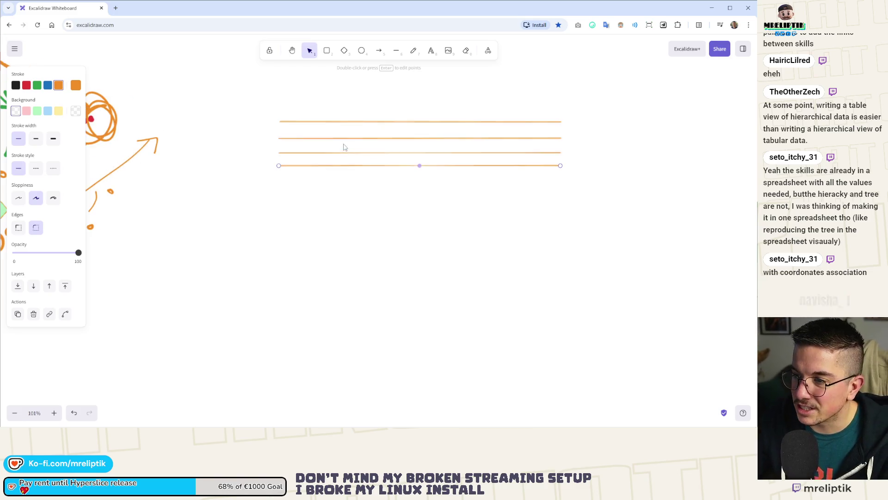
# Shift and duplicate the orange lines into a rightward staggered cascade, then close the Excalidraw whiteboard
pyautogui.moveTo(309, 141)
pyautogui.mouseDown()
pyautogui.moveTo(342, 138)
pyautogui.moveTo(358, 153)
pyautogui.moveTo(319, 168)
pyautogui.moveTo(319, 184)
pyautogui.moveTo(437, 194)
pyautogui.moveTo(415, 187)
pyautogui.moveTo(422, 188)
pyautogui.mouseUp()
pyautogui.moveTo(366, 190)
pyautogui.mouseDown()
pyautogui.moveTo(321, 188)
pyautogui.moveTo(432, 210)
pyautogui.moveTo(446, 200)
pyautogui.moveTo(452, 216)
pyautogui.moveTo(485, 211)
pyautogui.mouseUp()
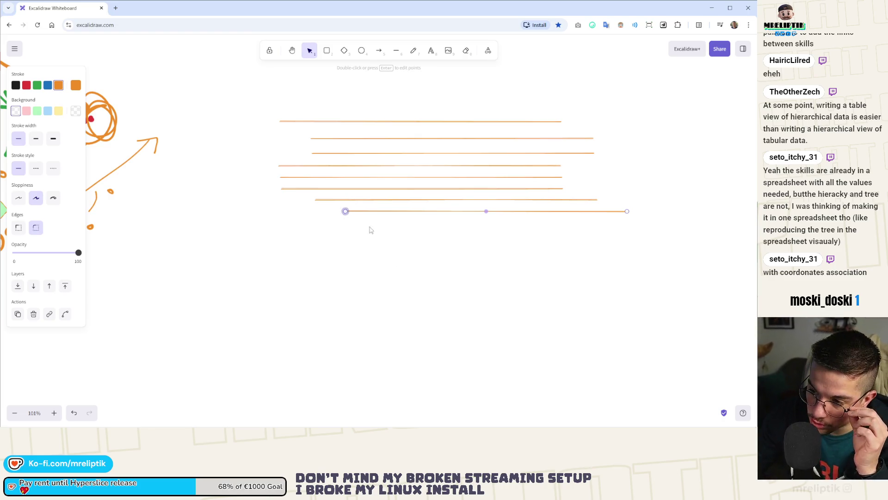
pyautogui.keyDown('alt'); pyautogui.moveTo(374, 214); pyautogui.dragTo(437, 251); pyautogui.keyUp('alt')
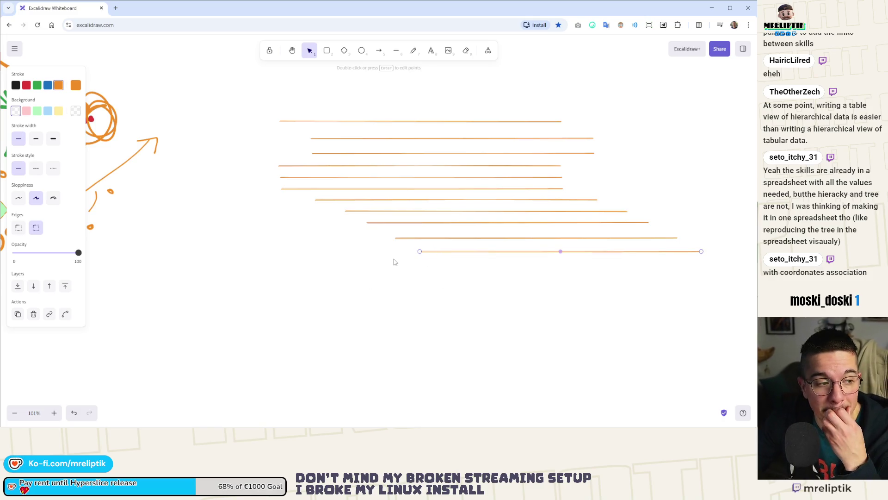
pyautogui.click(101, 8)
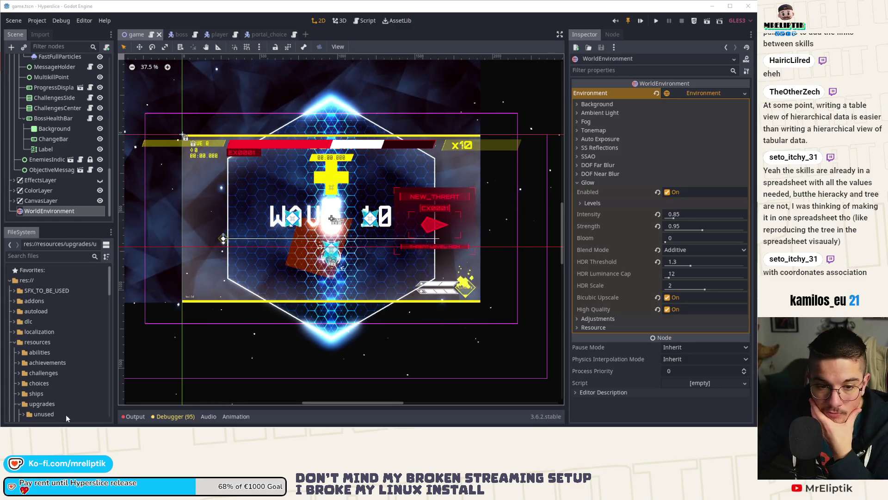
# Return to Godot's game scene showing WorldEnvironment glow at intensity 0.85 and strength 0.95
pyautogui.moveTo(66, 425)
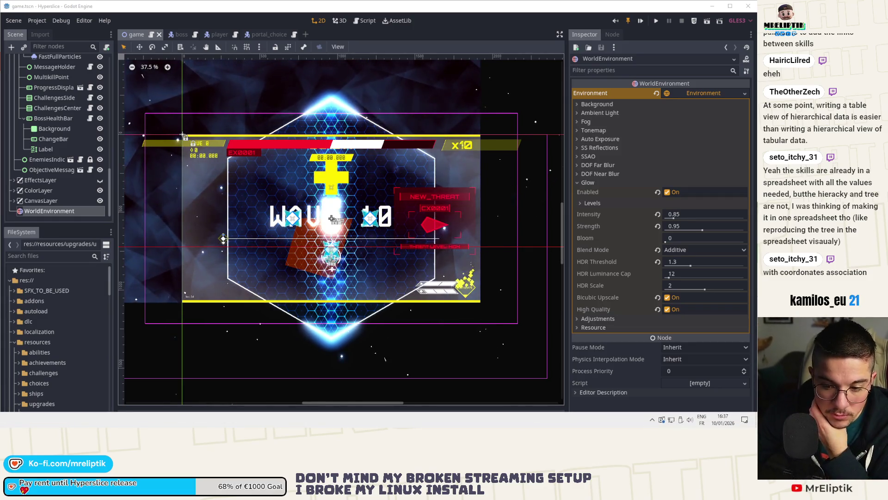